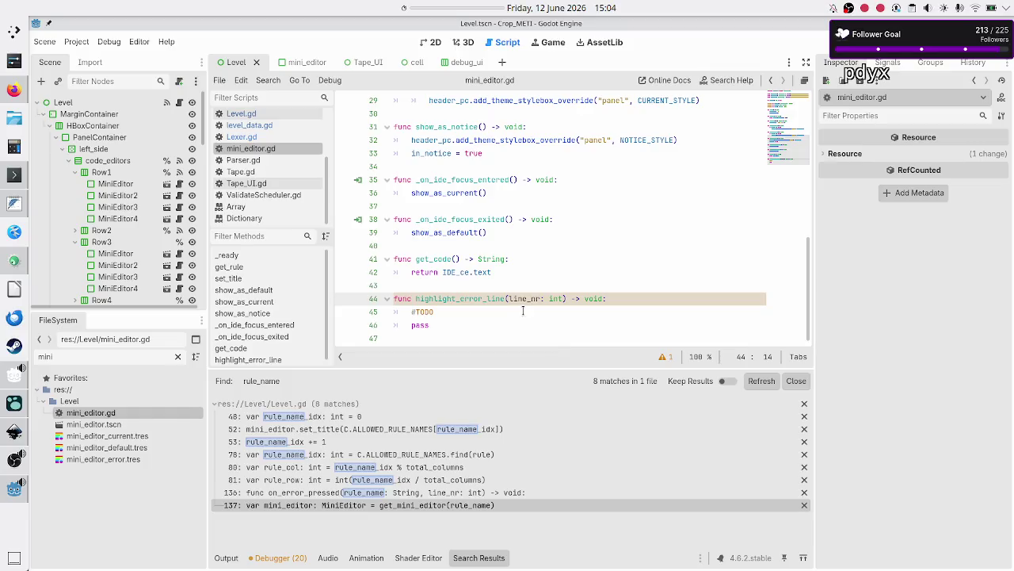
# - Check the TODO note in highlight_error_line, then look through Parser.gd, Tape.gd and Tape_UI.gd
pyautogui.doubleClick(448, 311)
pyautogui.click(454, 309)
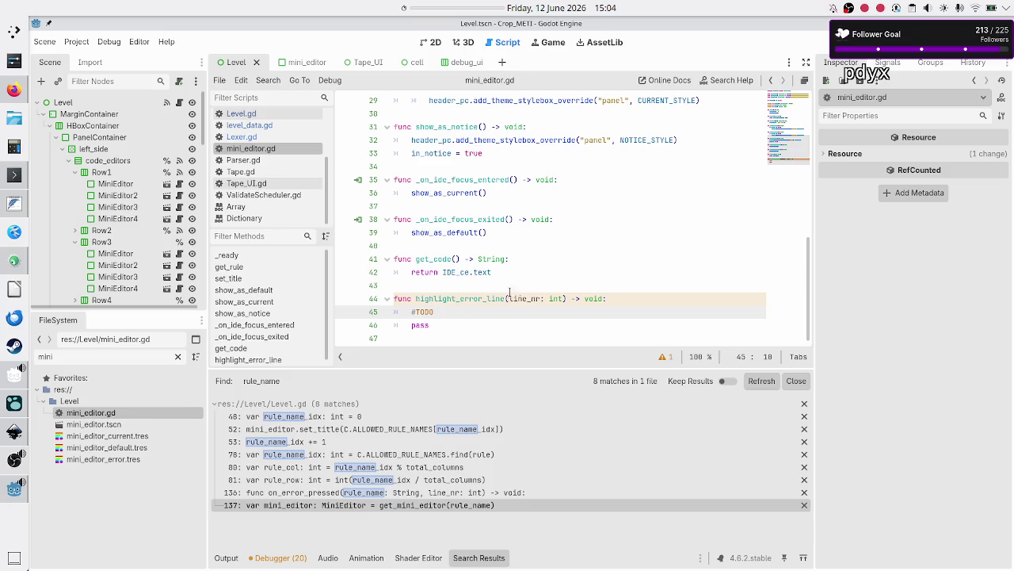
pyautogui.click(269, 162)
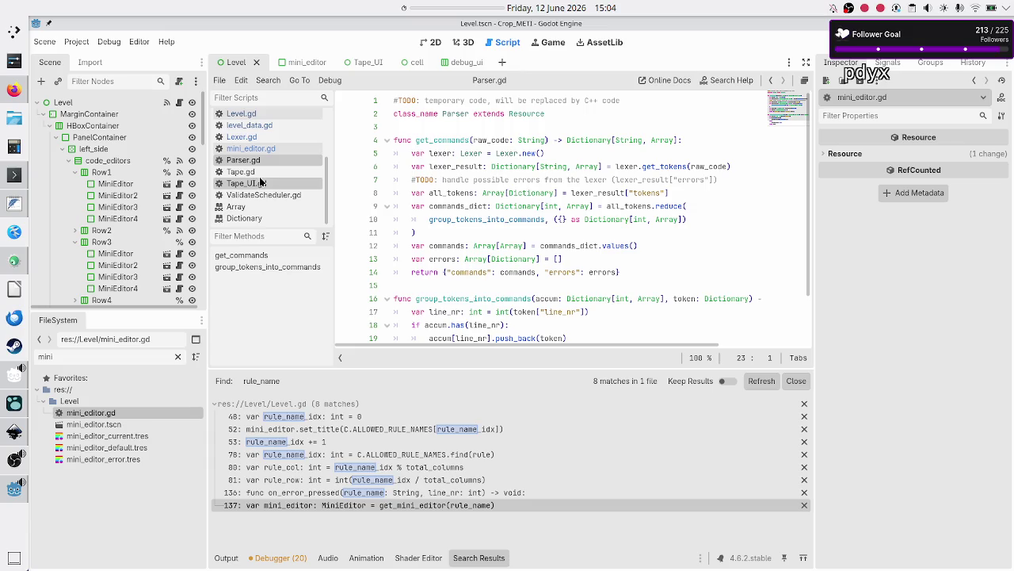
pyautogui.click(261, 175)
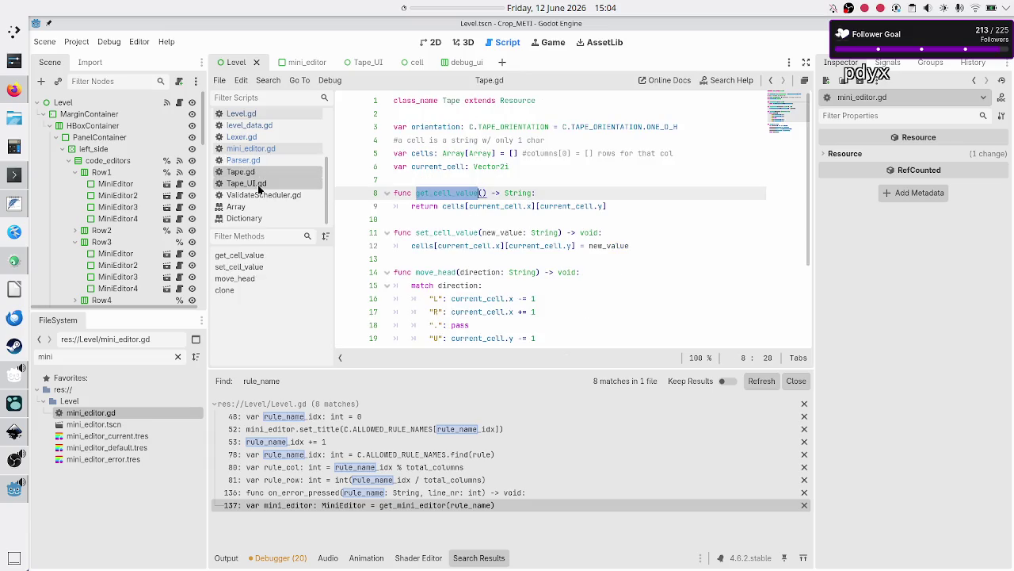
pyautogui.click(259, 187)
# - Open ValidateScheduler.gd at line 70 and run the Crop_METI game with F5
pyautogui.click(256, 195)
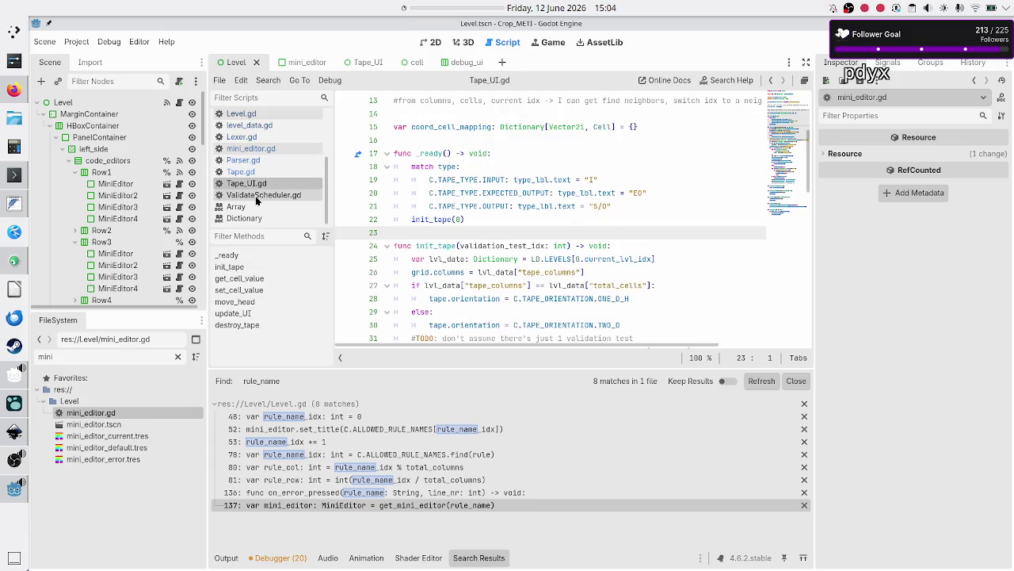
pyautogui.click(441, 285)
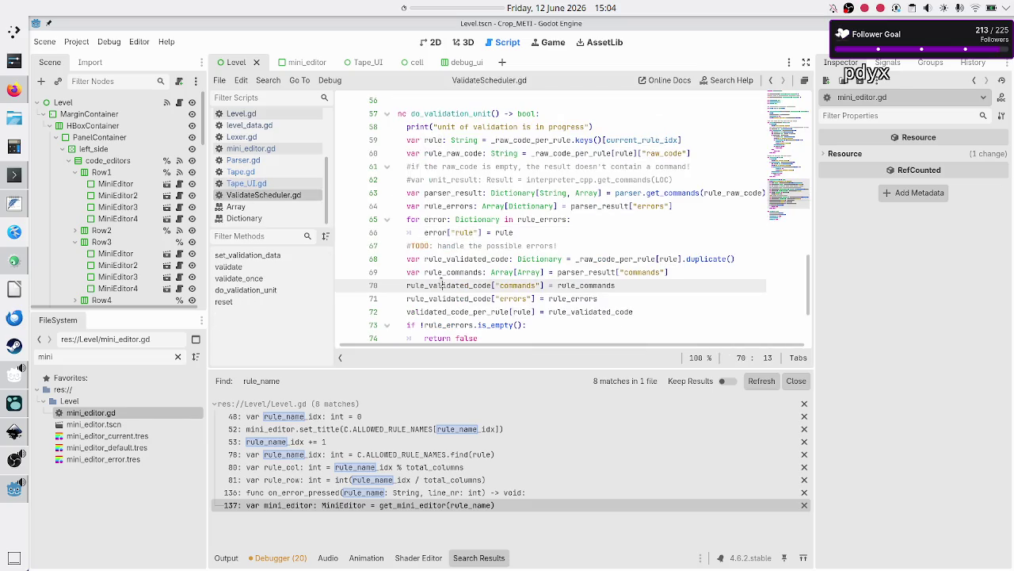
pyautogui.press('F5')
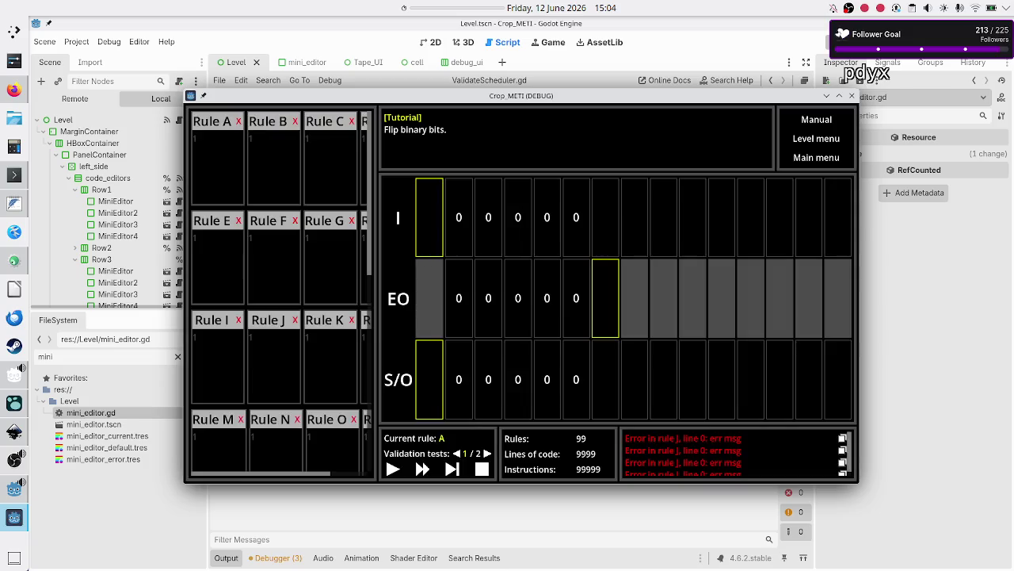
# - Return to the editor, relaunch the game with F6, close it, and go to line 75
pyautogui.click(283, 560)
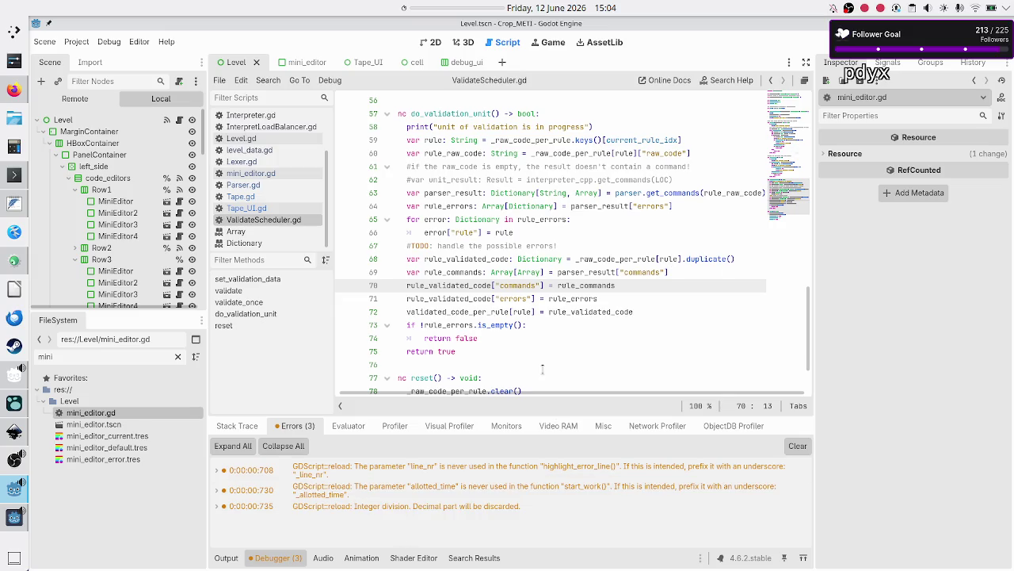
pyautogui.press('F6')
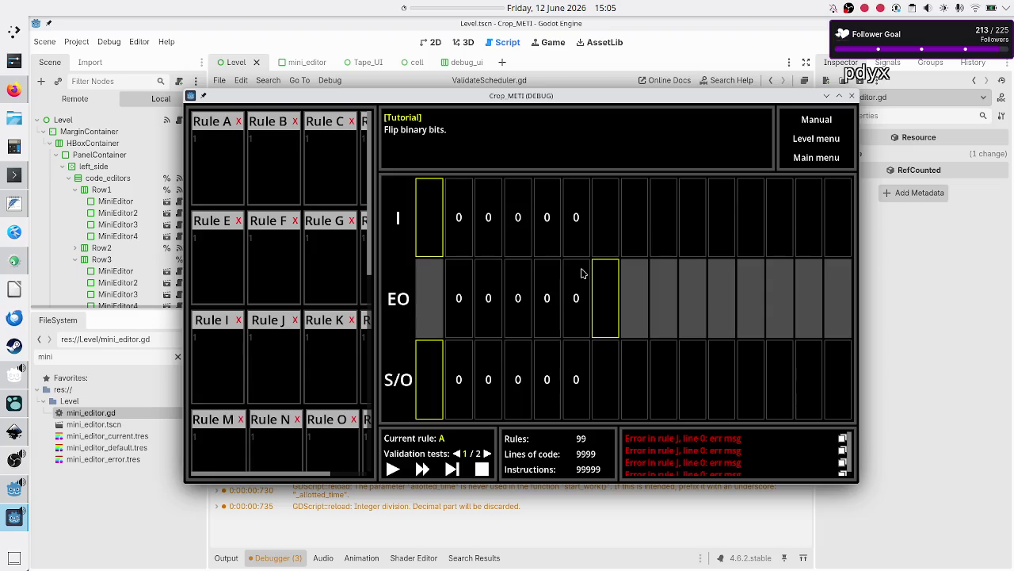
pyautogui.click(852, 96)
pyautogui.click(576, 346)
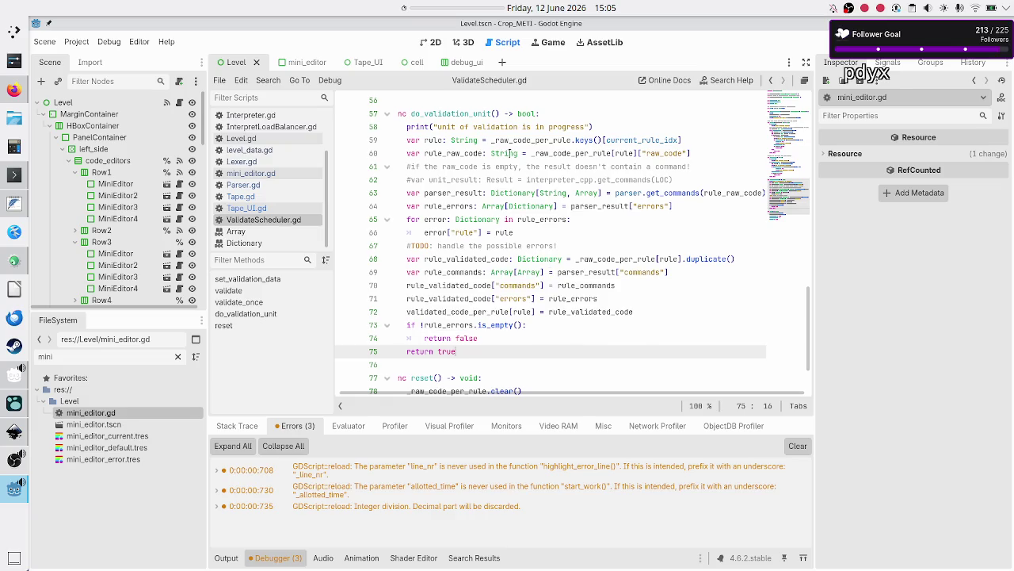
# - Open mini_editor.gd and inspect the highlight_error_line function, which only contains pass
pyautogui.click(290, 173)
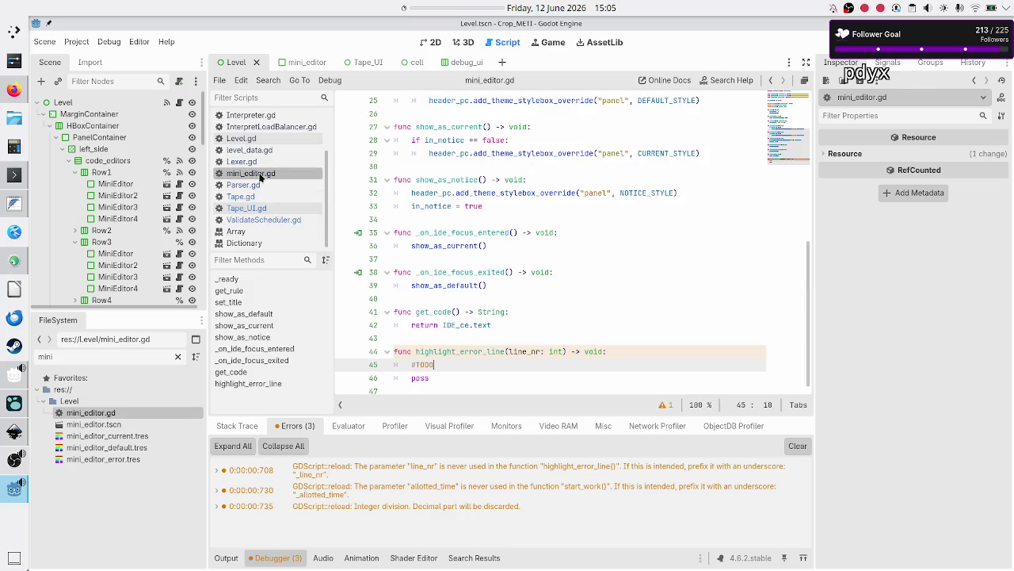
pyautogui.doubleClick(454, 351)
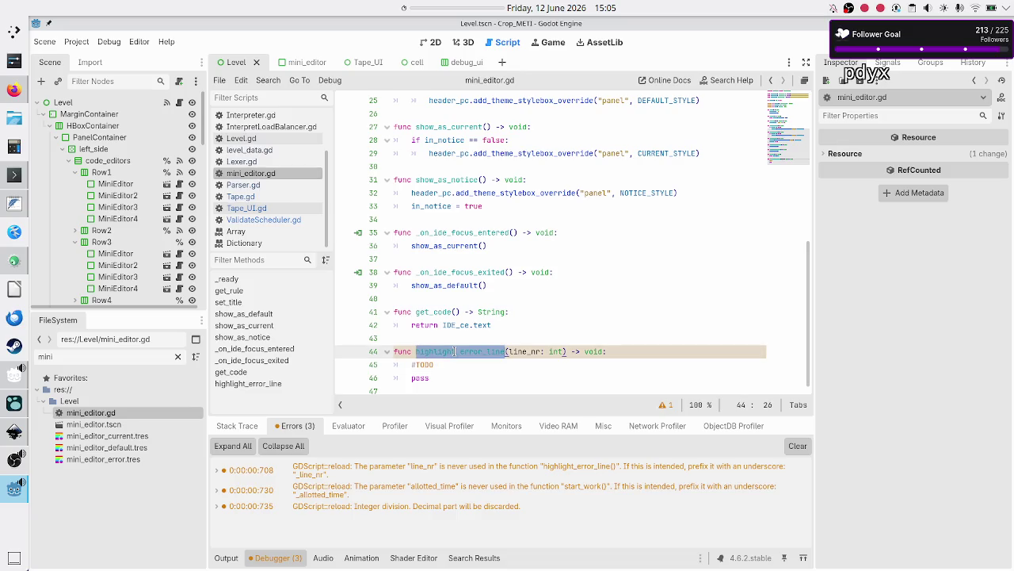
pyautogui.click(457, 375)
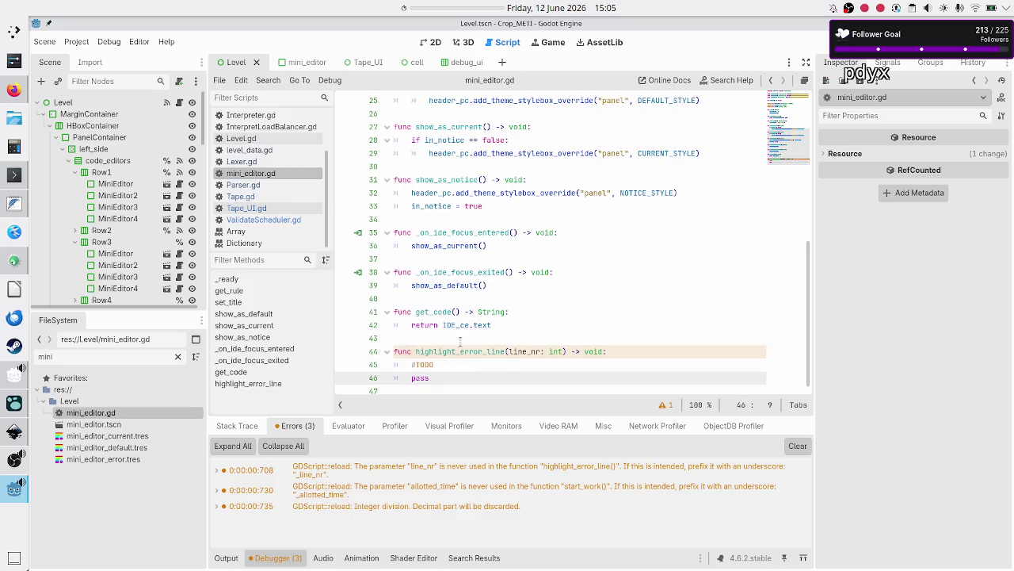
# - Search the built-in help for 'codeed' and open the CodeEdit class reference
pyautogui.click(718, 82)
pyautogui.write('code')
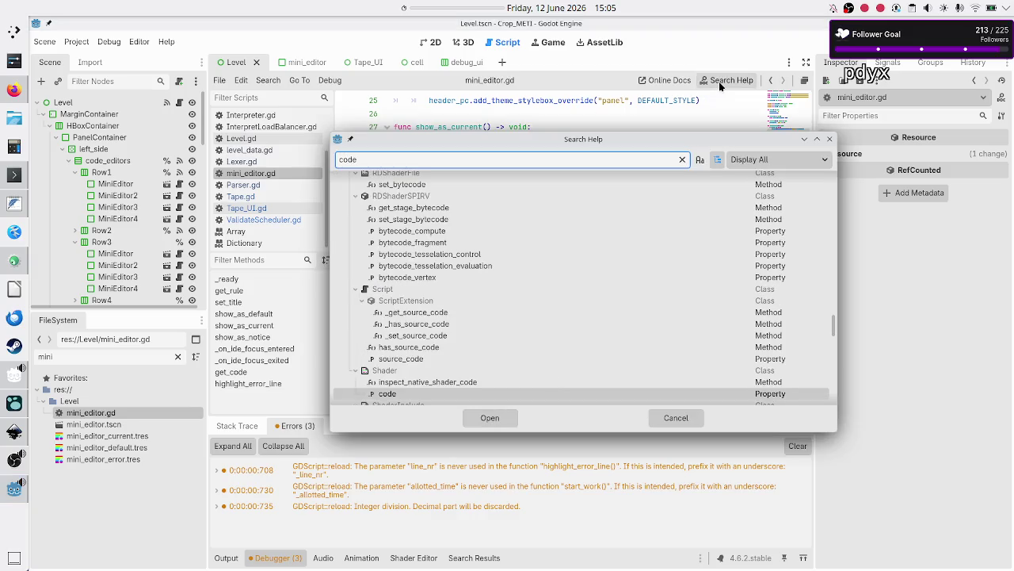
pyautogui.write(' cal')
pyautogui.press('BackSpace')
pyautogui.press('BackSpace')
pyautogui.press('BackSpace')
pyautogui.write('ed')
pyautogui.press('Return')
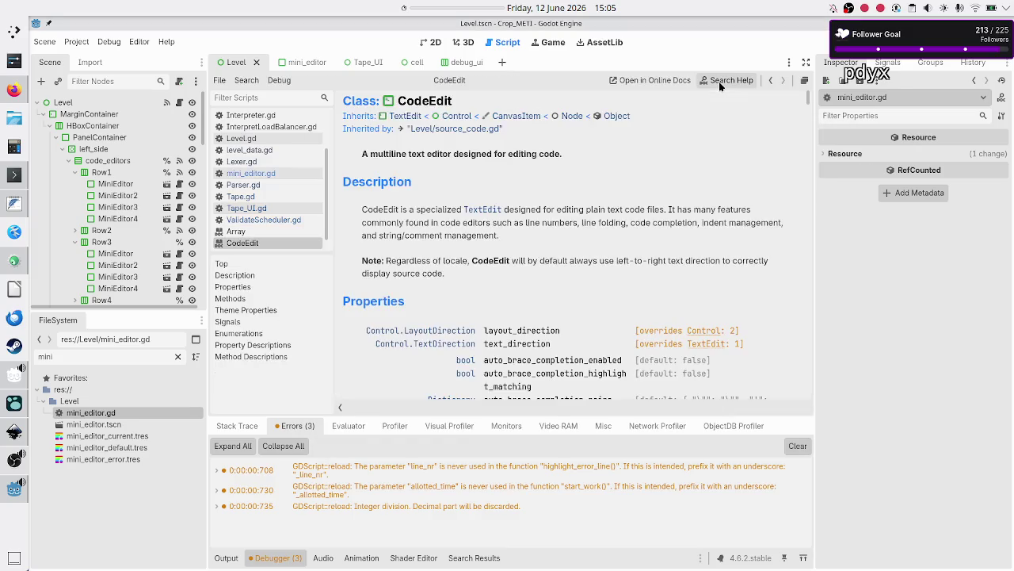
pyautogui.scroll(-3, 733, 165)
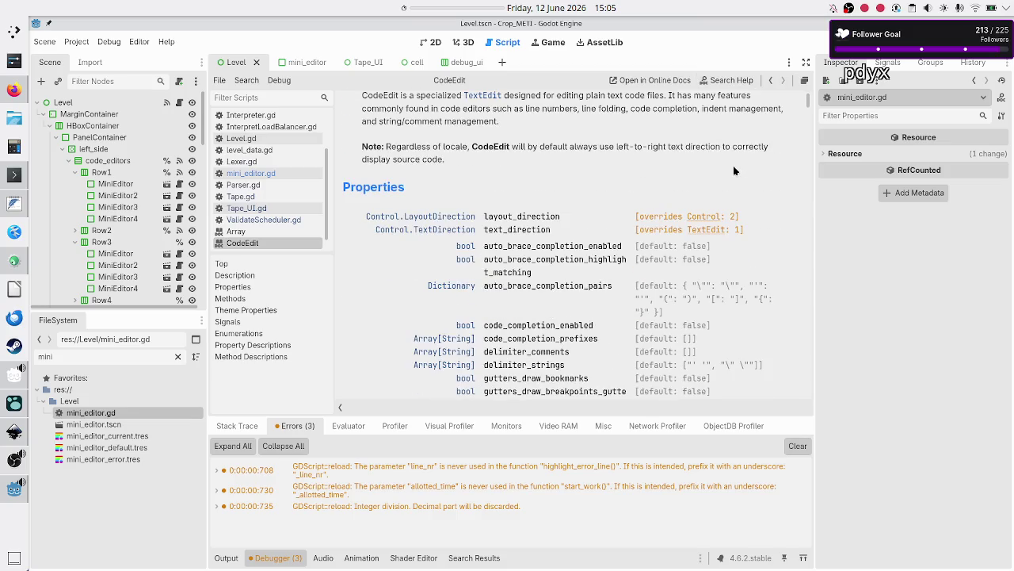
pyautogui.scroll(-4, 561, 279)
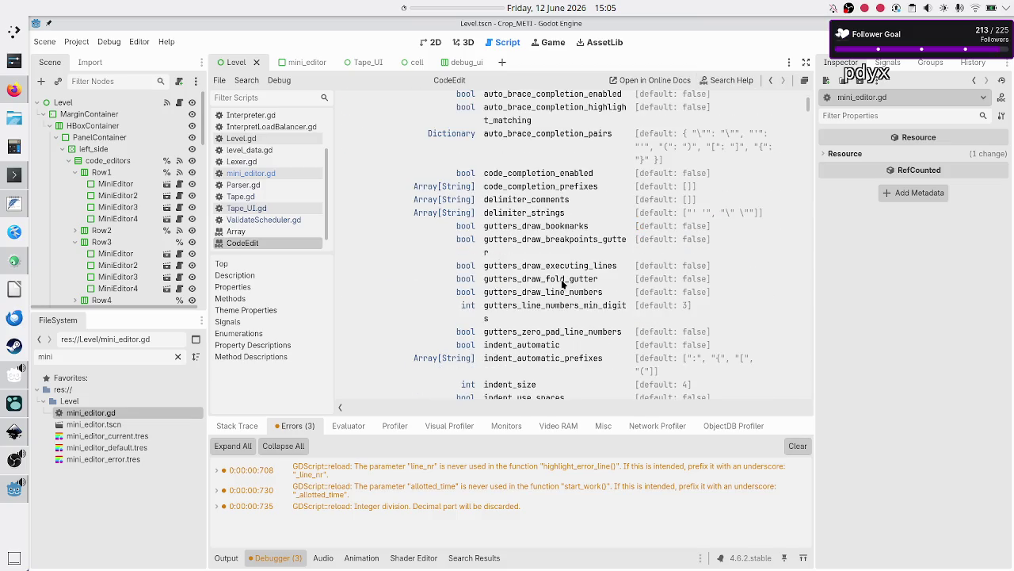
pyautogui.scroll(-4, 561, 279)
pyautogui.scroll(4, 561, 279)
pyautogui.scroll(8, 563, 284)
pyautogui.scroll(-2, 539, 290)
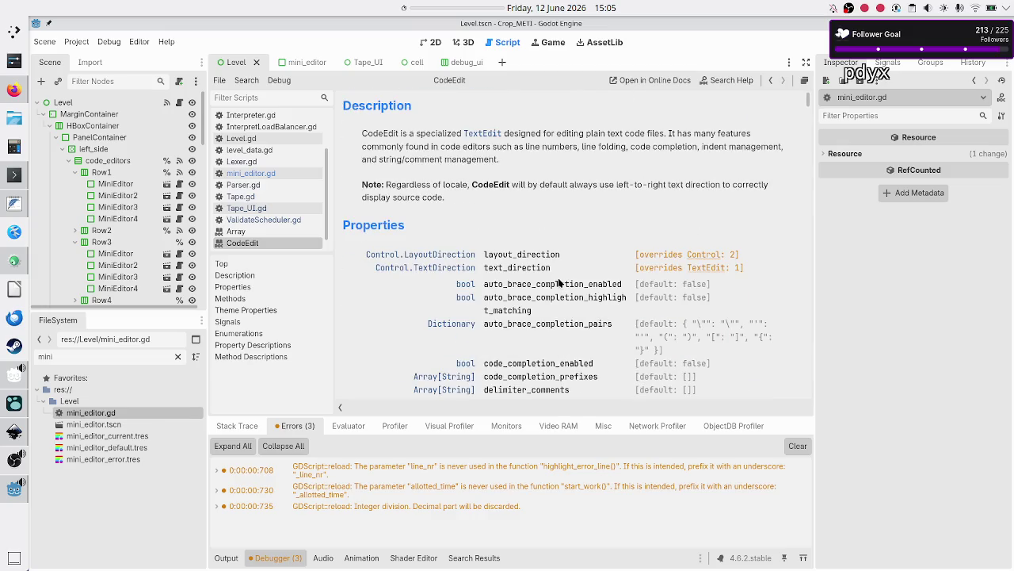
pyautogui.scroll(-3, 539, 290)
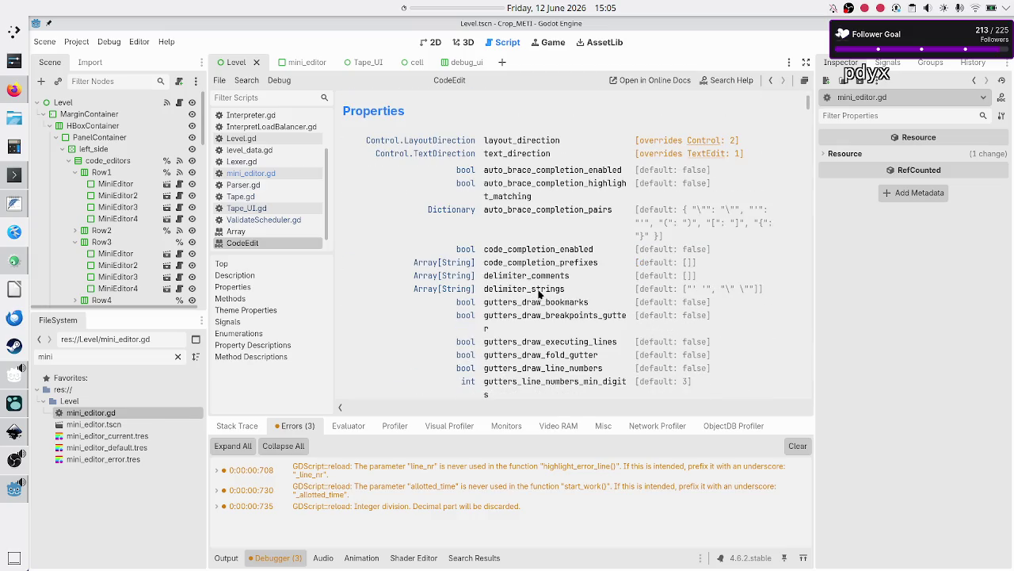
pyautogui.scroll(-4, 539, 293)
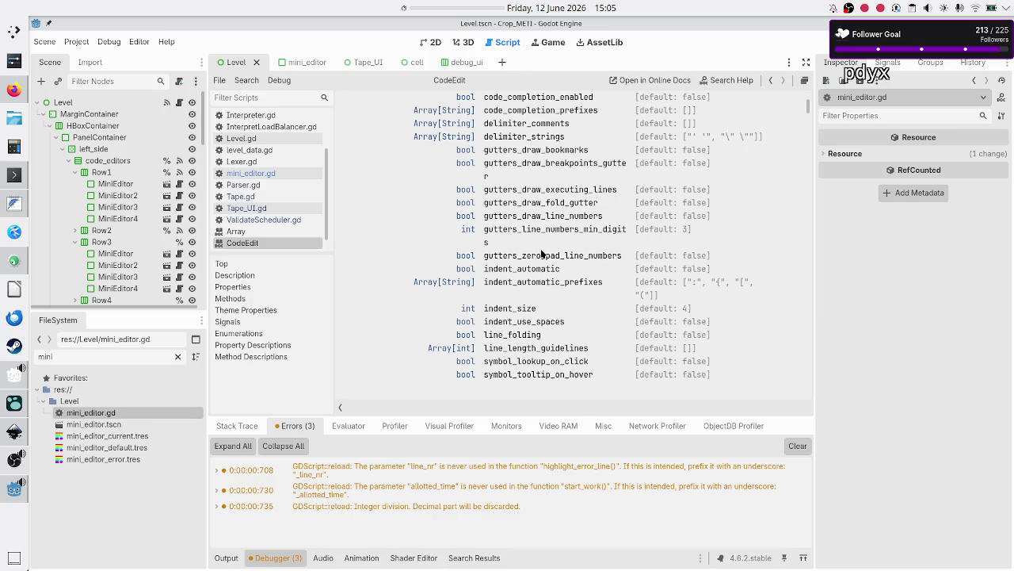
pyautogui.scroll(-1, 543, 259)
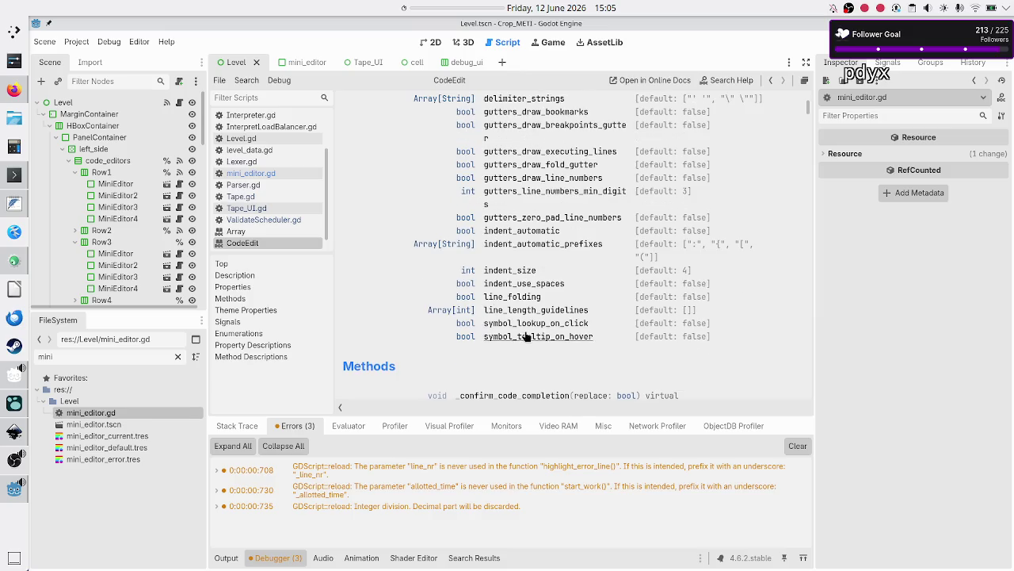
pyautogui.scroll(-6, 527, 341)
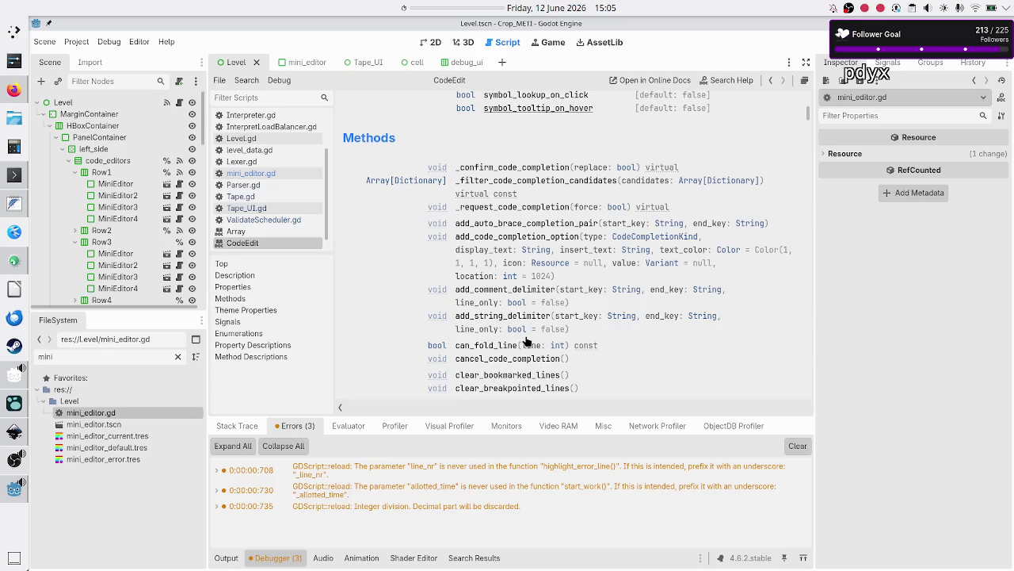
pyautogui.scroll(-2, 527, 341)
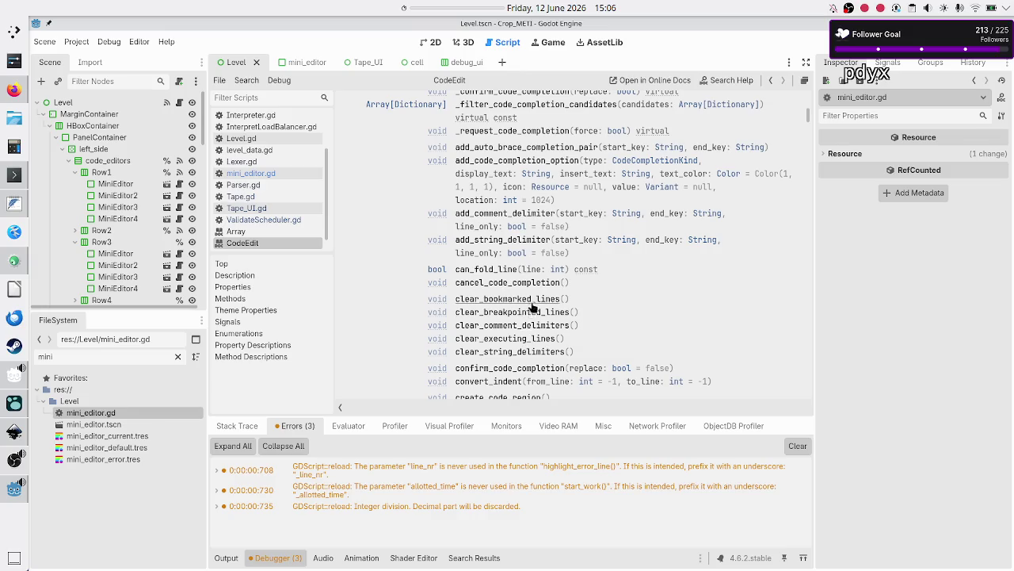
pyautogui.scroll(-2, 521, 306)
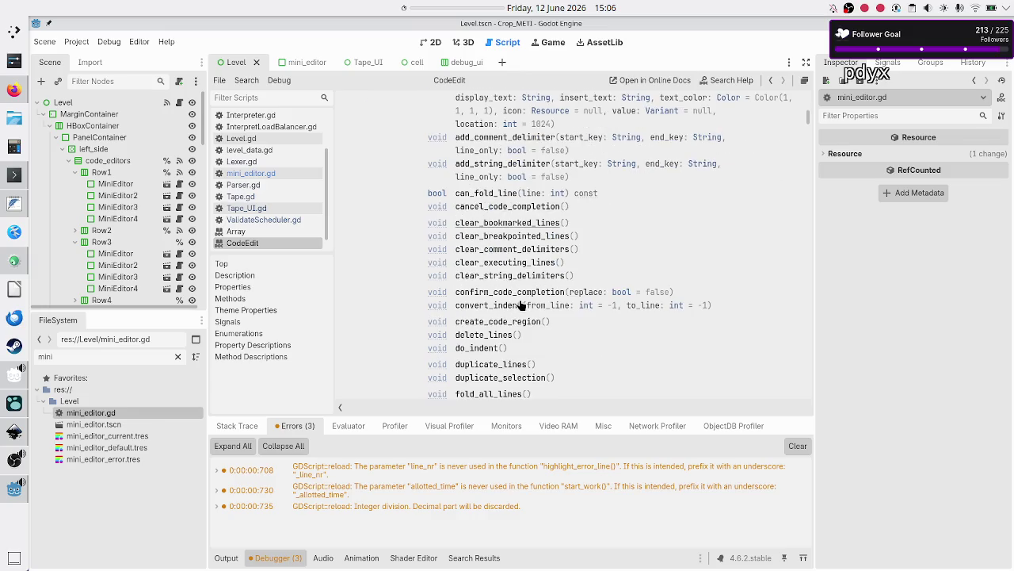
pyautogui.scroll(-4, 521, 305)
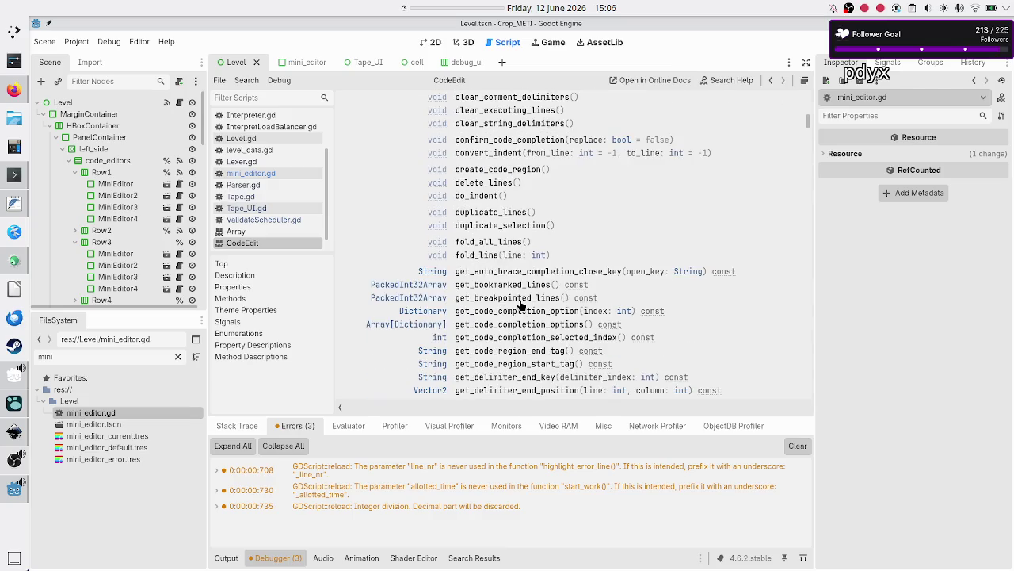
pyautogui.scroll(-8, 521, 304)
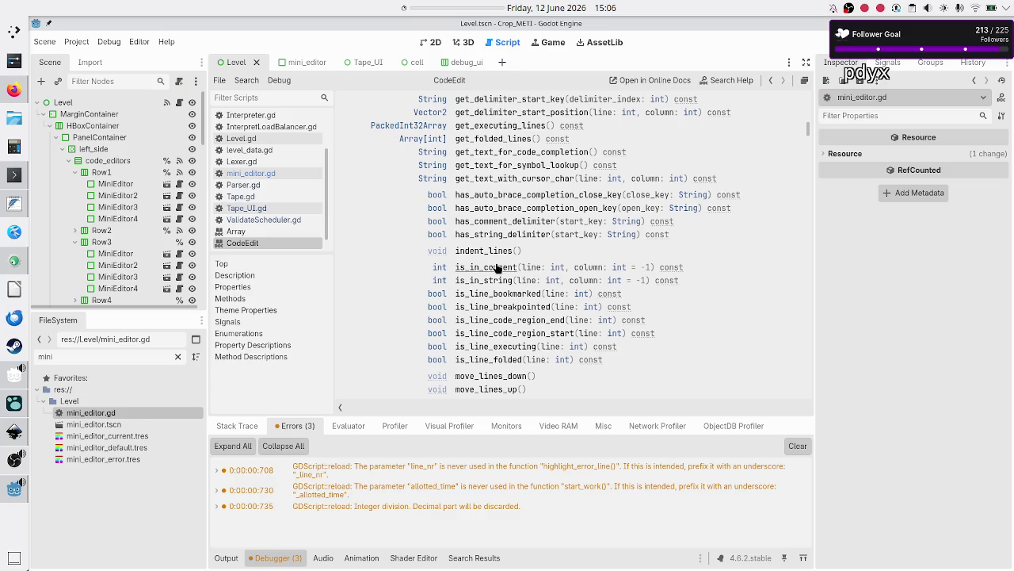
pyautogui.scroll(-4, 509, 261)
pyautogui.scroll(-1, 509, 262)
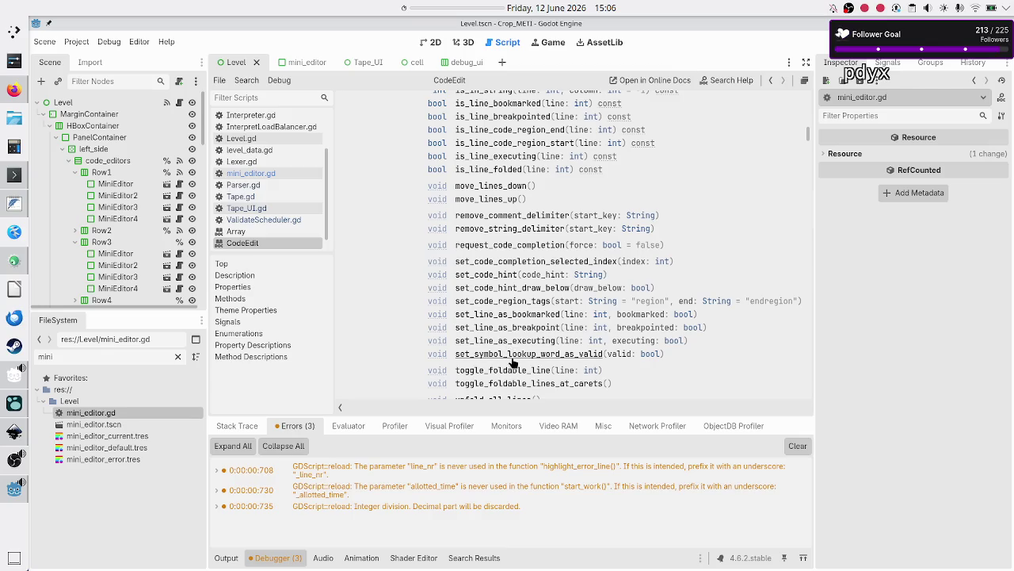
pyautogui.scroll(-3, 512, 366)
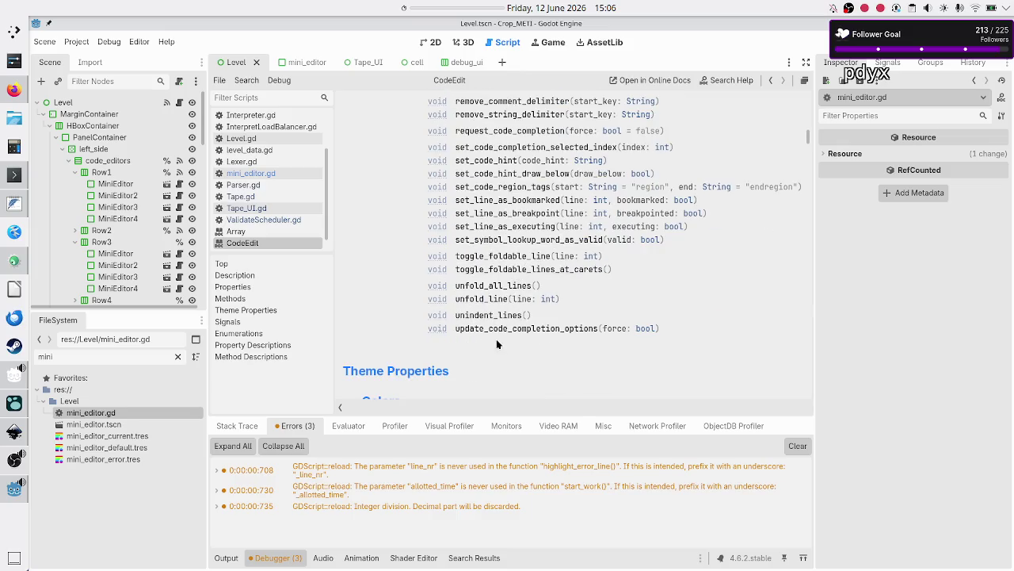
pyautogui.scroll(20, 379, 195)
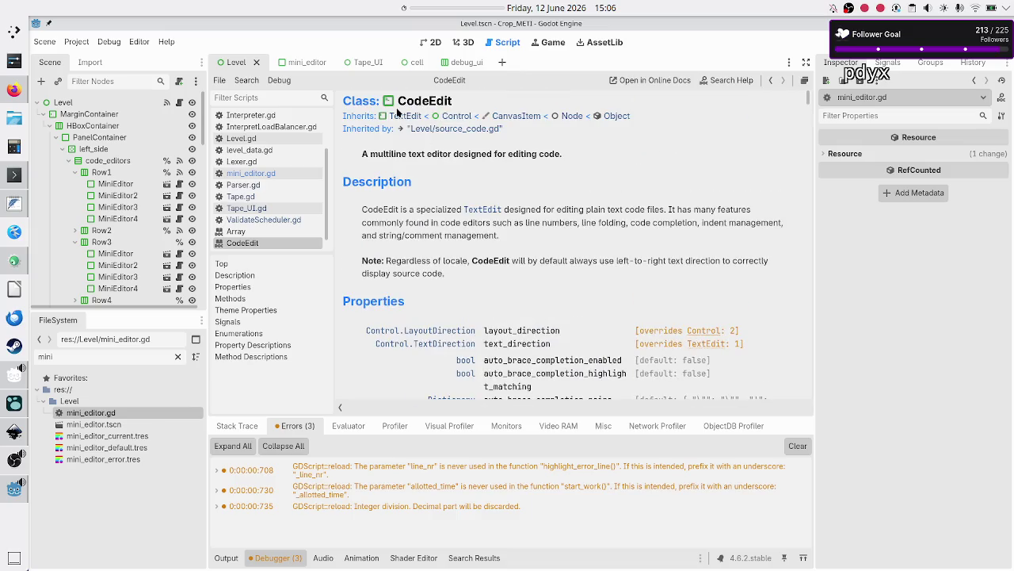
pyautogui.click(398, 112)
# - Browse the TextEdit help and jump to the highlight_current_line property description
pyautogui.scroll(-3, 525, 312)
pyautogui.scroll(-5, 525, 312)
pyautogui.scroll(1, 528, 315)
pyautogui.scroll(1, 539, 153)
pyautogui.scroll(1, 539, 152)
pyautogui.scroll(-4, 539, 152)
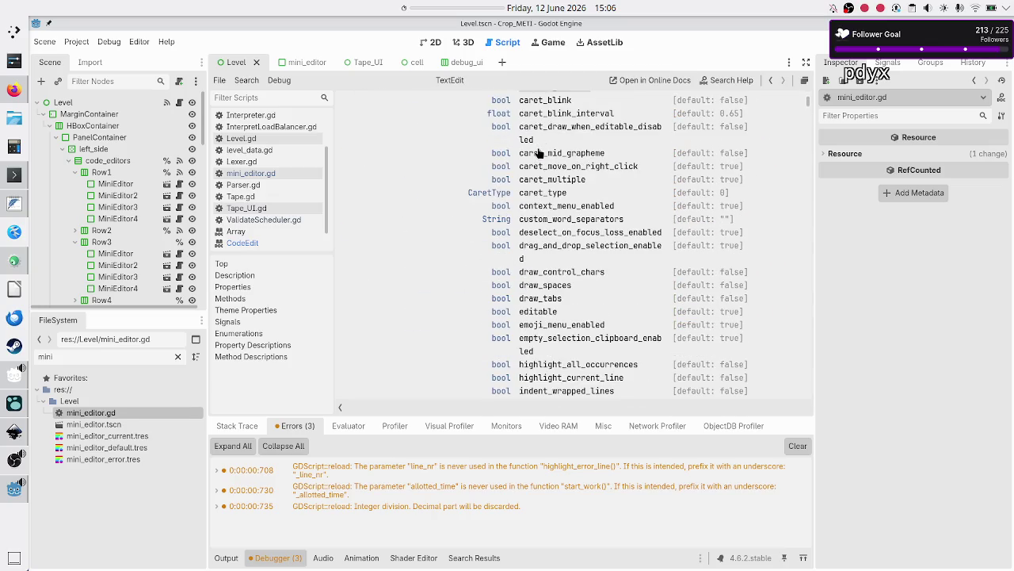
pyautogui.scroll(-6, 539, 152)
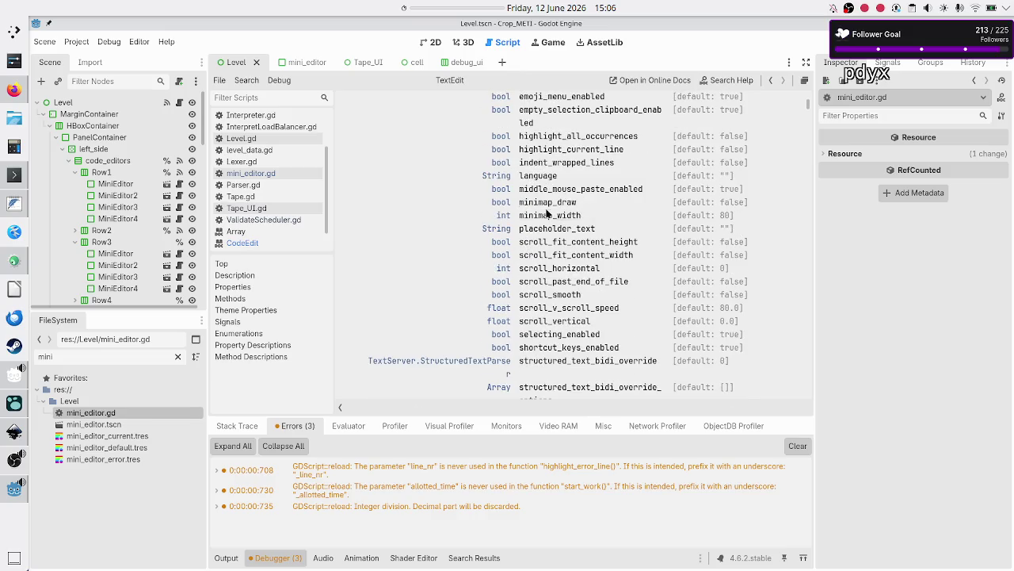
pyautogui.scroll(-1, 547, 222)
pyautogui.scroll(3, 548, 225)
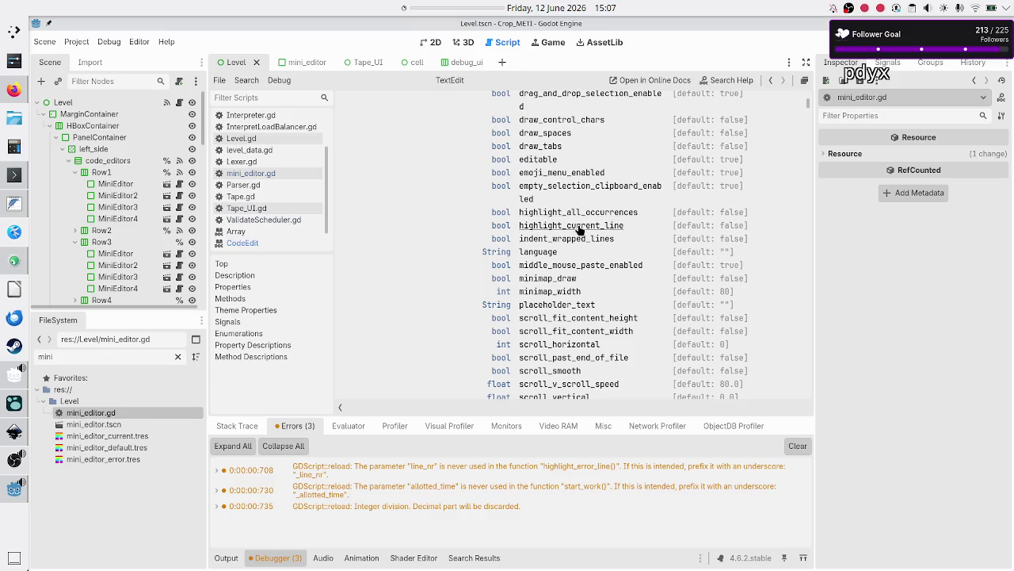
pyautogui.click(580, 229)
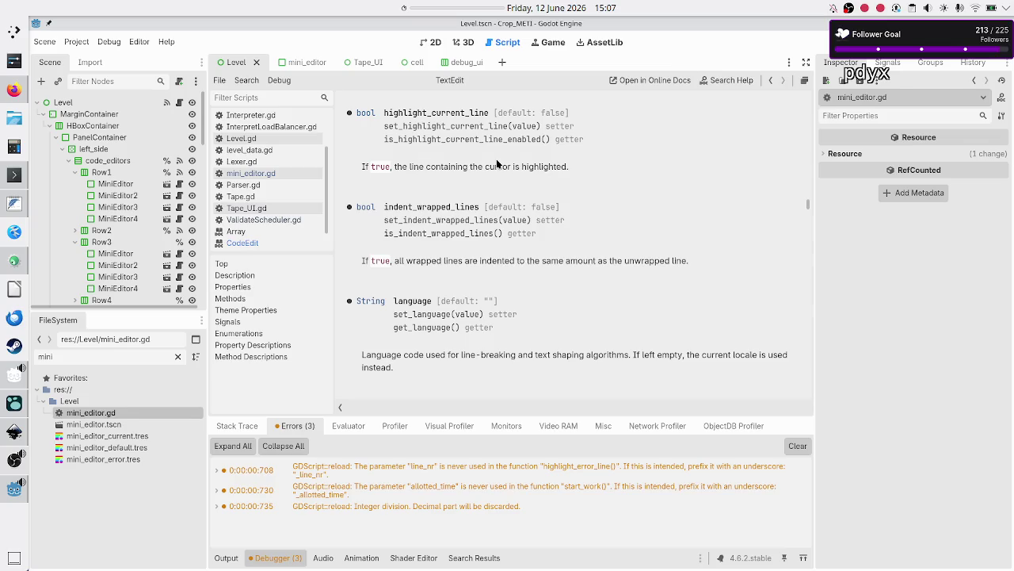
# - Read the highlight_current_line and highlight_all_occurrences descriptions, then start an in-page search
pyautogui.doubleClick(491, 169)
pyautogui.scroll(-3, 491, 178)
pyautogui.scroll(5, 491, 178)
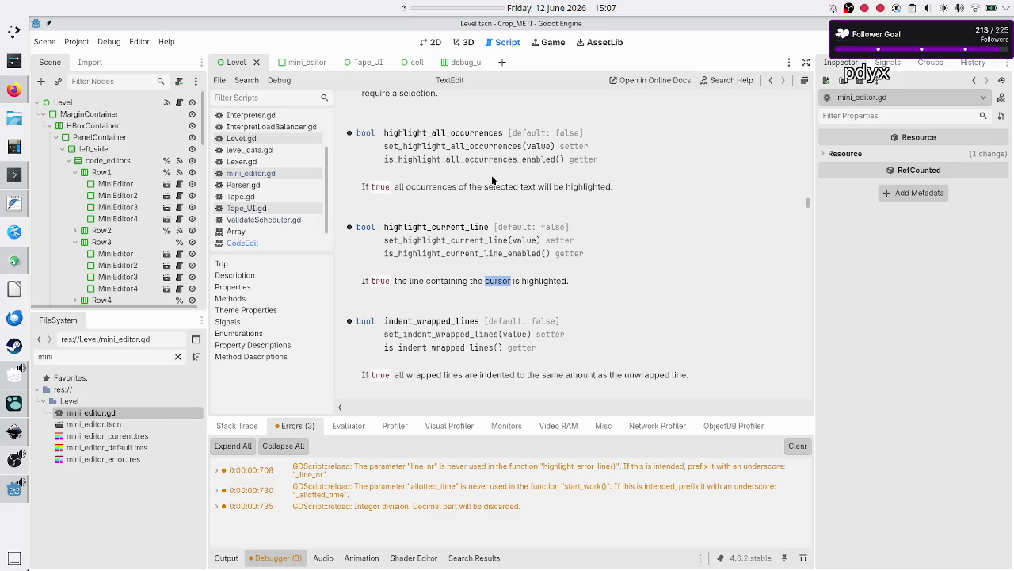
pyautogui.doubleClick(474, 282)
pyautogui.scroll(2, 476, 220)
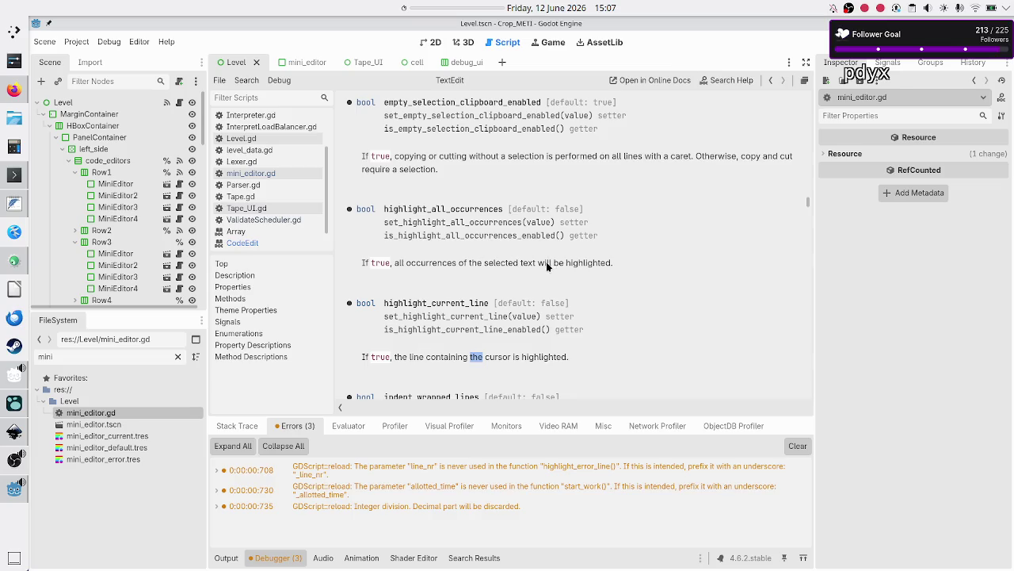
pyautogui.moveTo(545, 263); pyautogui.dragTo(428, 262)
pyautogui.click(428, 262)
pyautogui.scroll(3, 452, 229)
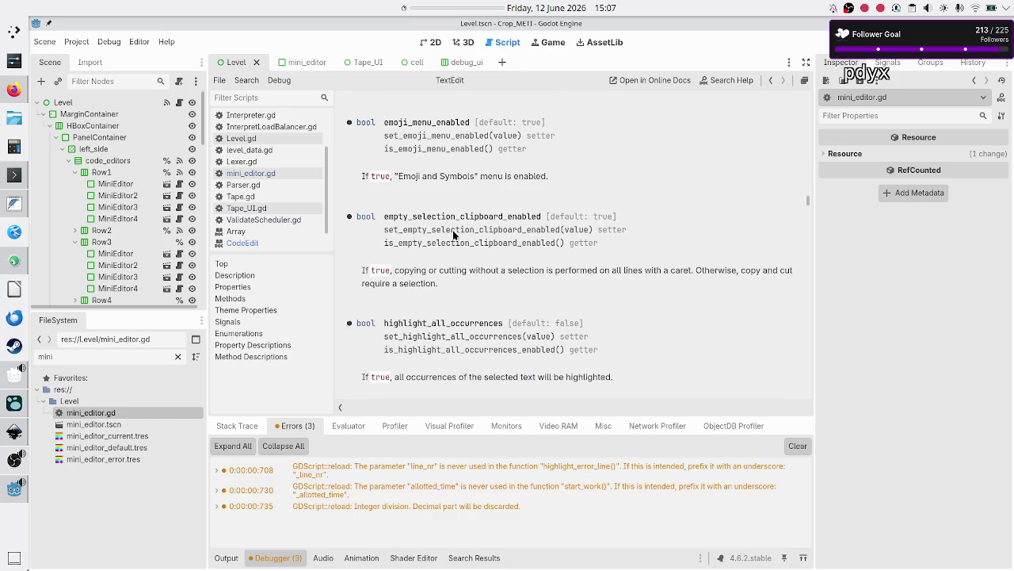
pyautogui.scroll(5, 453, 229)
pyautogui.scroll(-10, 453, 230)
pyautogui.scroll(-4, 453, 235)
pyautogui.scroll(2, 454, 234)
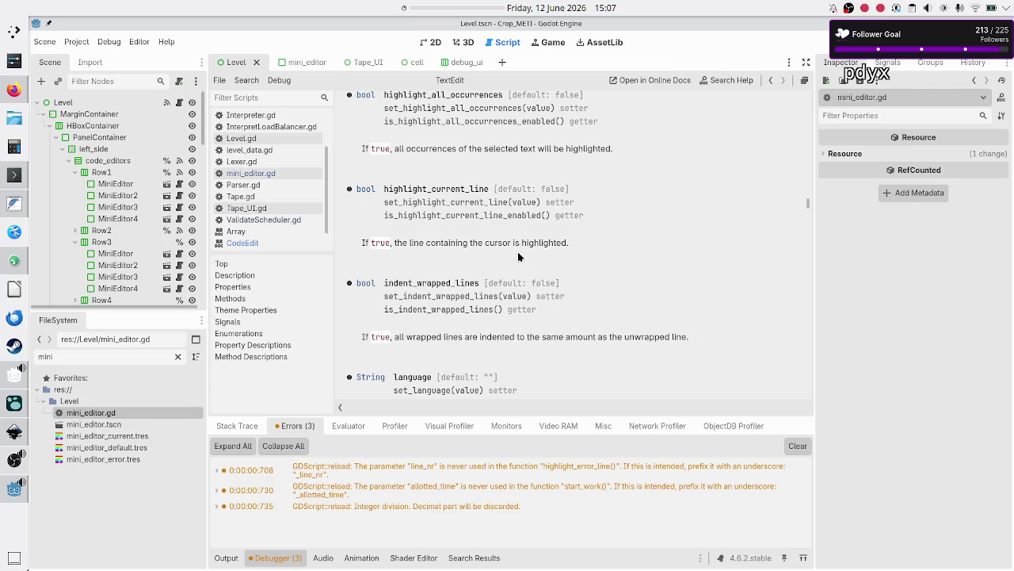
pyautogui.hotkey('ctrl', 'f')
# - Search the TextEdit help for 'cursor', step through matches to highlight_current_line, then switch to Duck.ai
pyautogui.write('cursor')
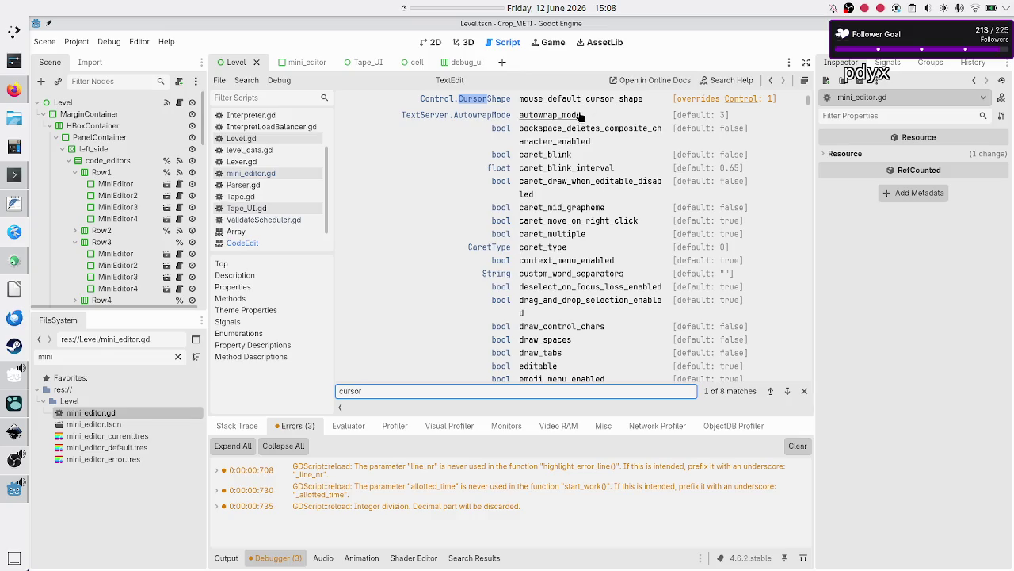
pyautogui.scroll(3, 581, 117)
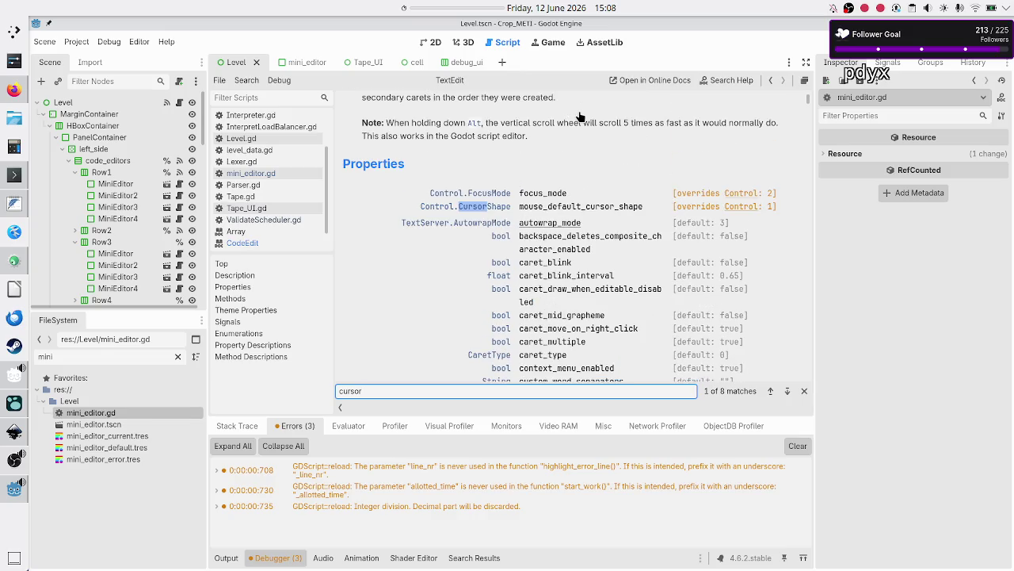
pyautogui.scroll(-2, 579, 110)
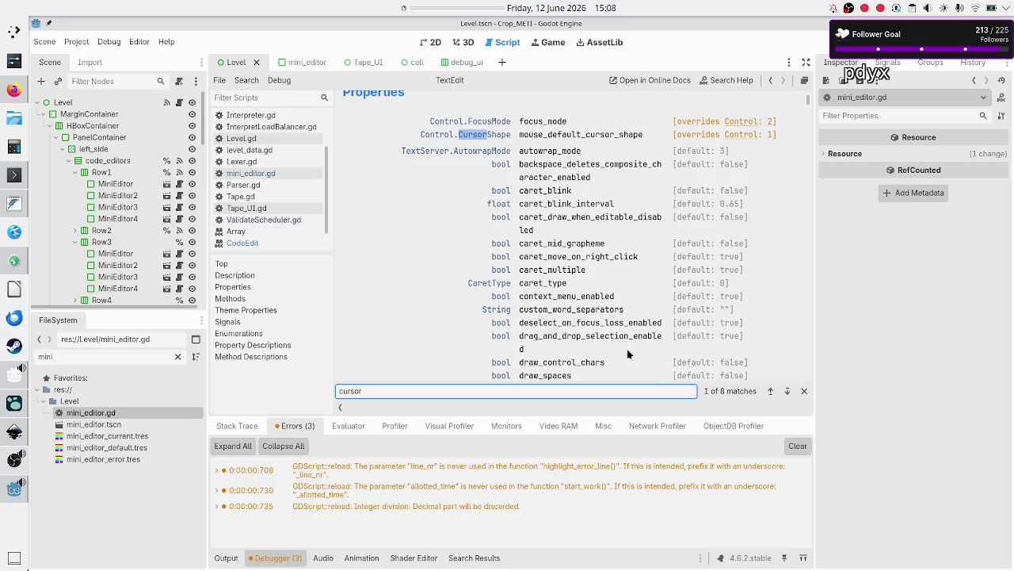
pyautogui.click(787, 391)
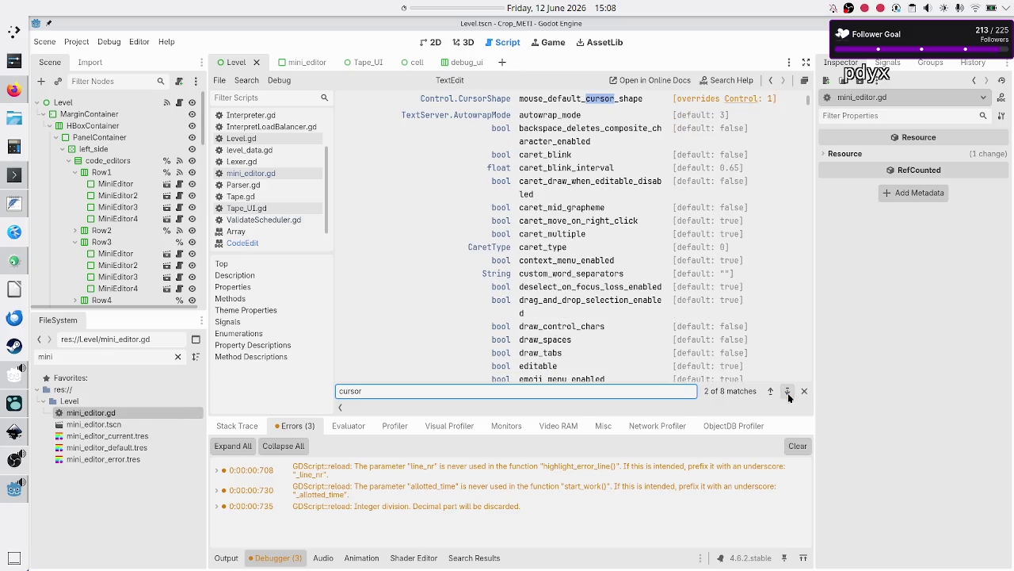
pyautogui.click(787, 391)
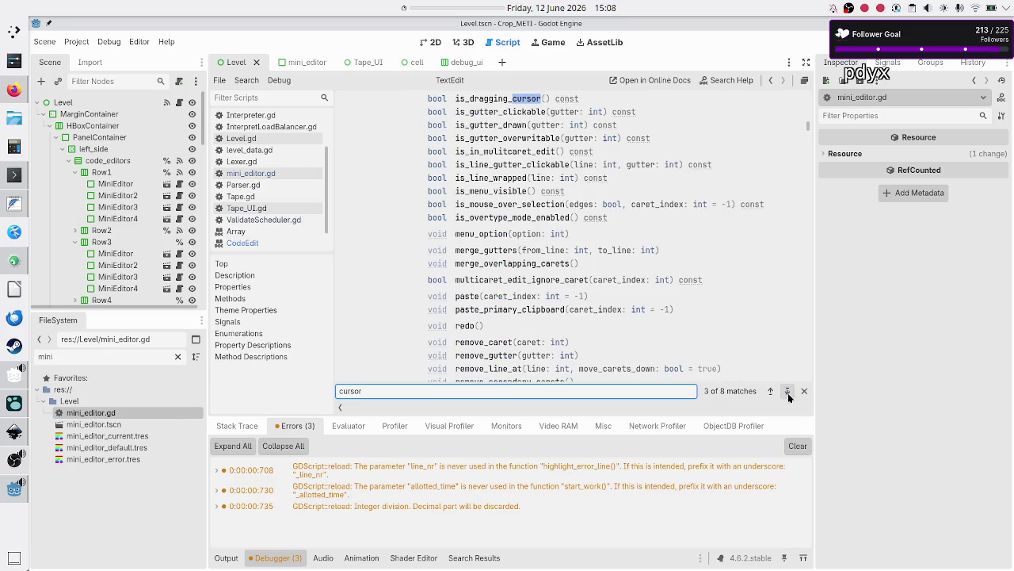
pyautogui.click(788, 392)
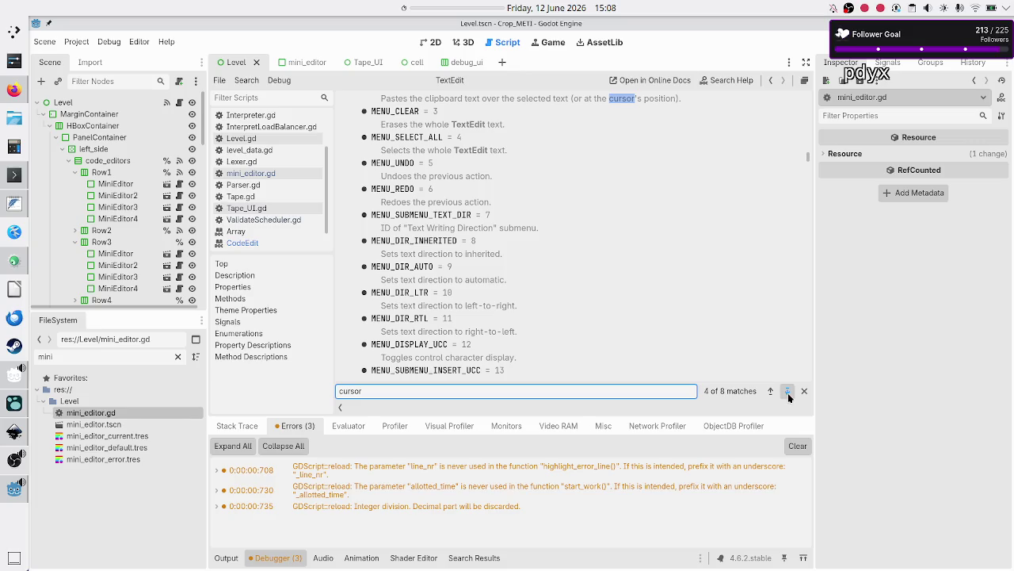
pyautogui.click(788, 392)
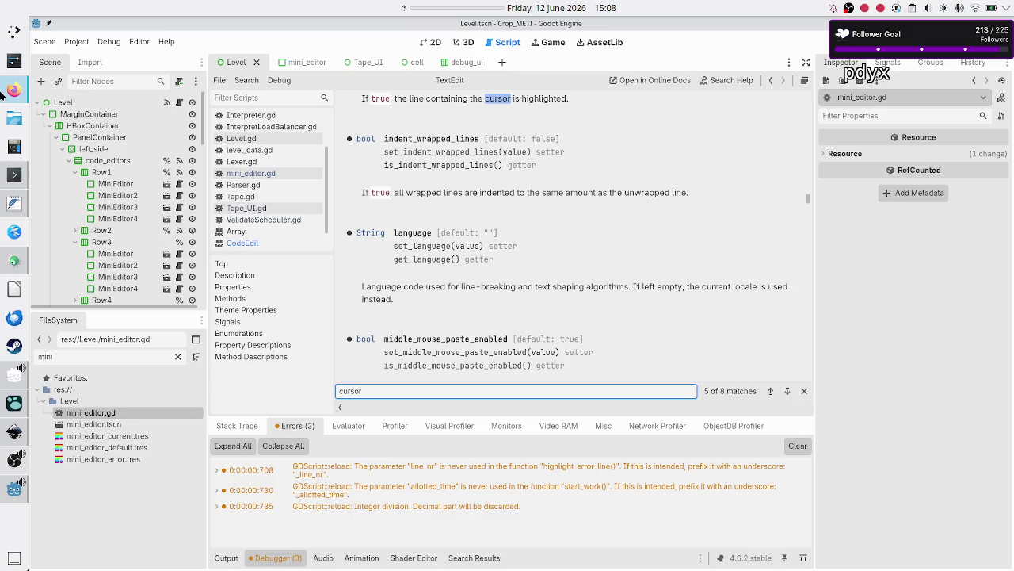
pyautogui.click(4, 93)
pyautogui.click(444, 516)
# - Ask Duck.ai how to move the CodeEdit/TextEdit cursor to a specific line or highlight it at runtime
pyautogui.write("in Godot's ")
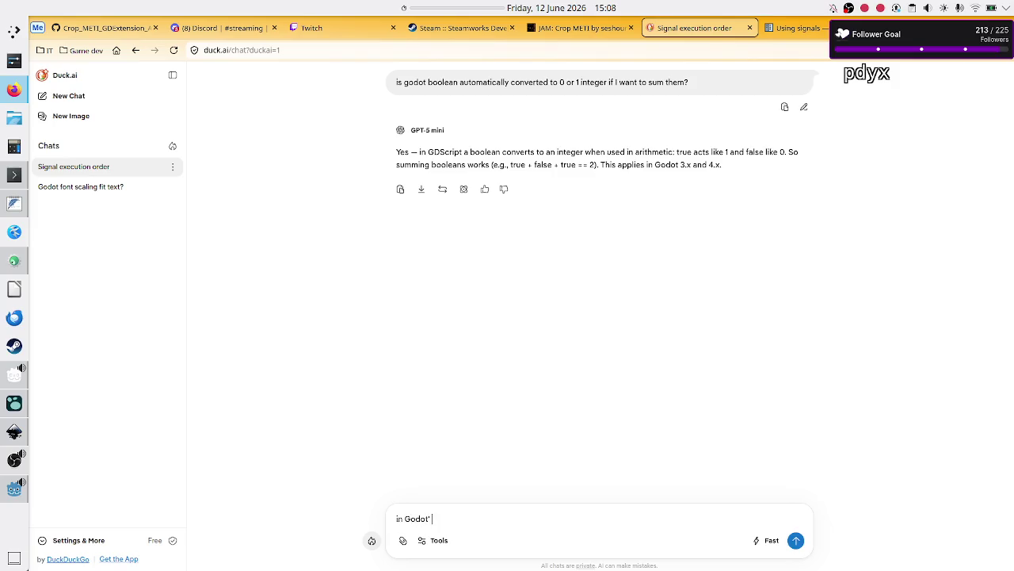
pyautogui.write('CodeEdit/TextEdit, how can I either move the cursor at runtime to a spe')
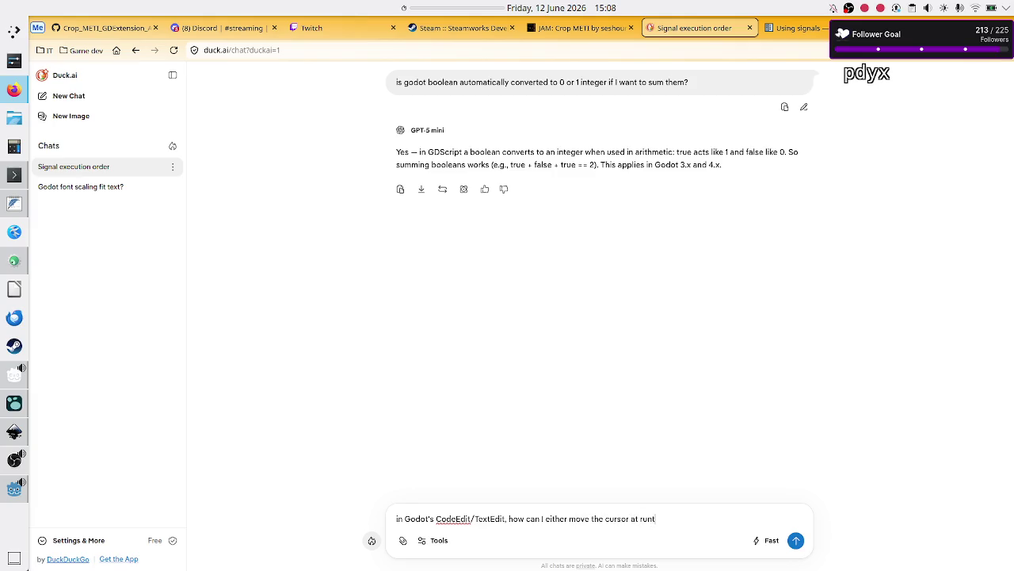
pyautogui.write('cific line or')
pyautogui.write(' highlight a specific l')
pyautogui.write('ine ')
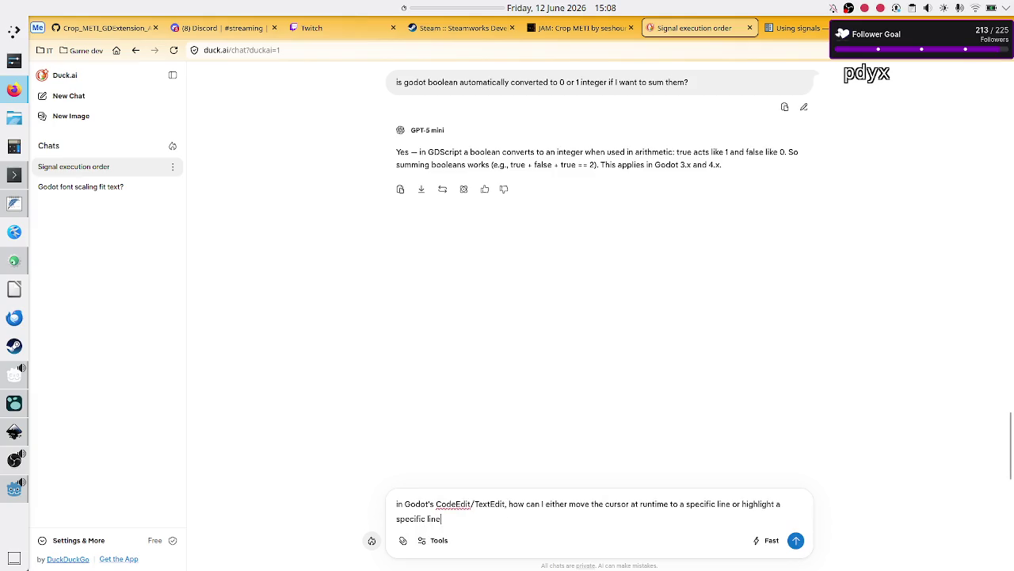
pyautogui.write('directl')
pyautogui.write('y?')
pyautogui.press('Return')
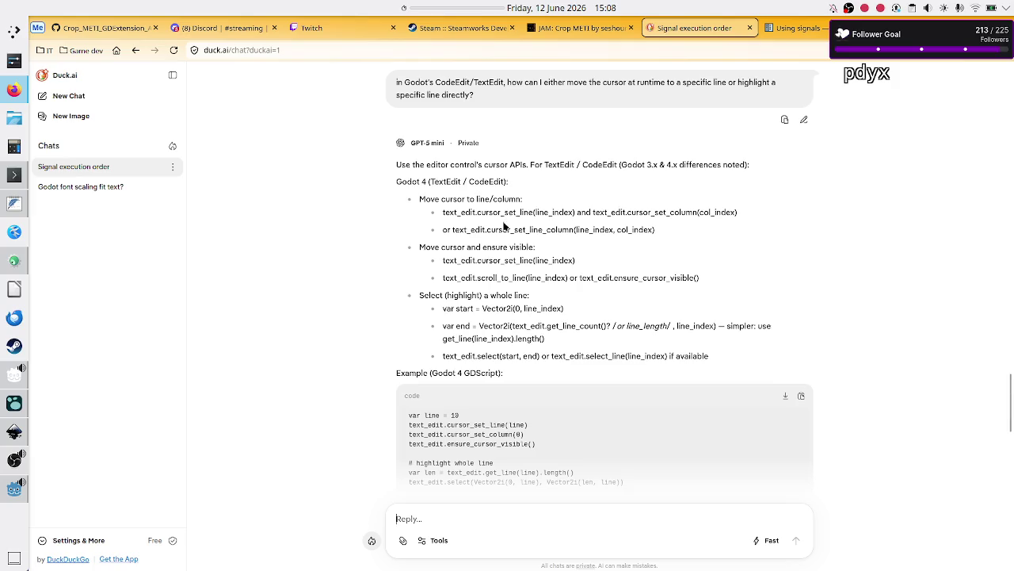
pyautogui.moveTo(457, 199); pyautogui.dragTo(520, 248)
pyautogui.click(521, 248)
pyautogui.scroll(-1, 463, 298)
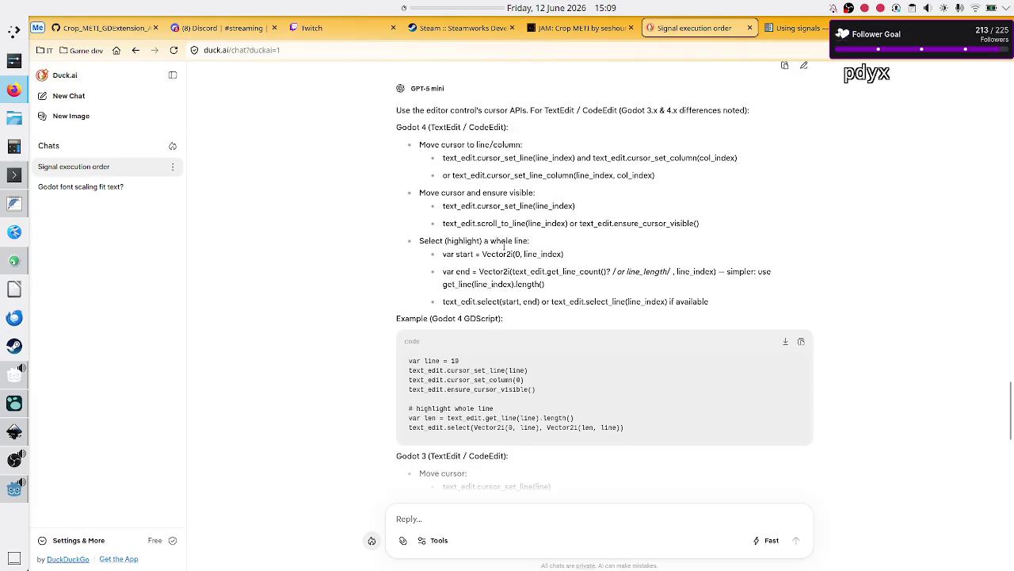
pyautogui.moveTo(485, 254); pyautogui.dragTo(564, 254)
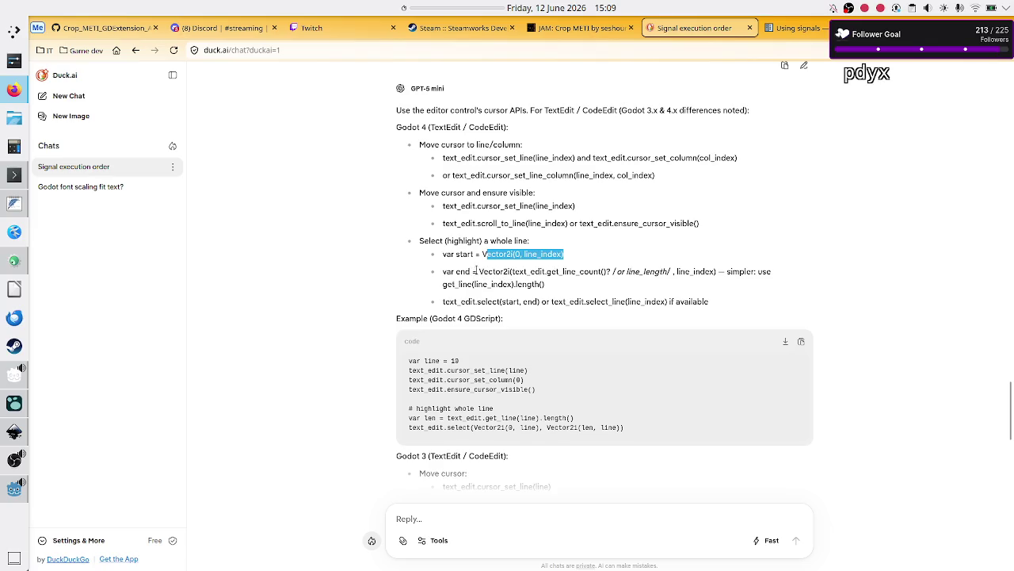
pyautogui.moveTo(477, 271); pyautogui.dragTo(612, 273)
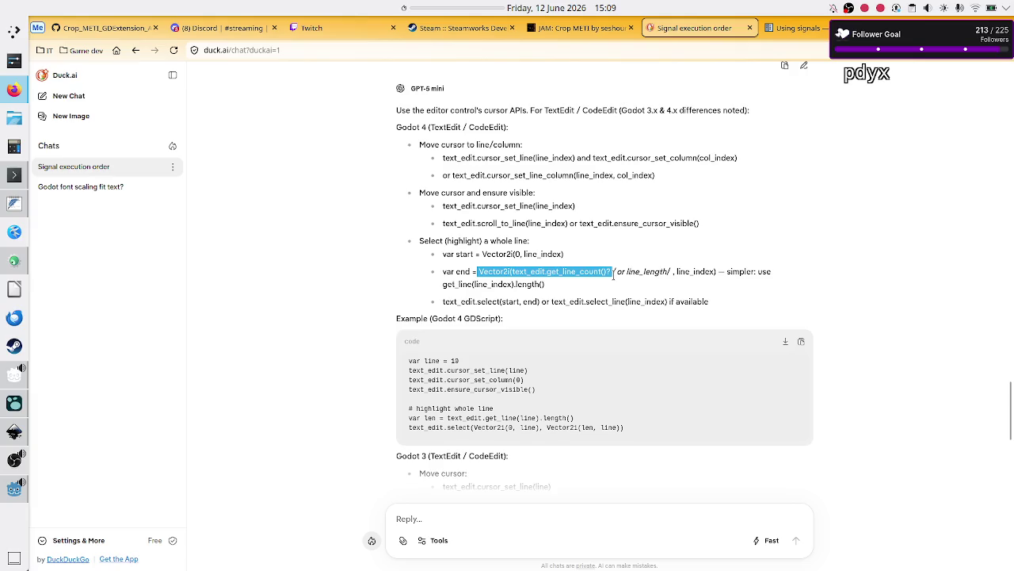
pyautogui.click(614, 275)
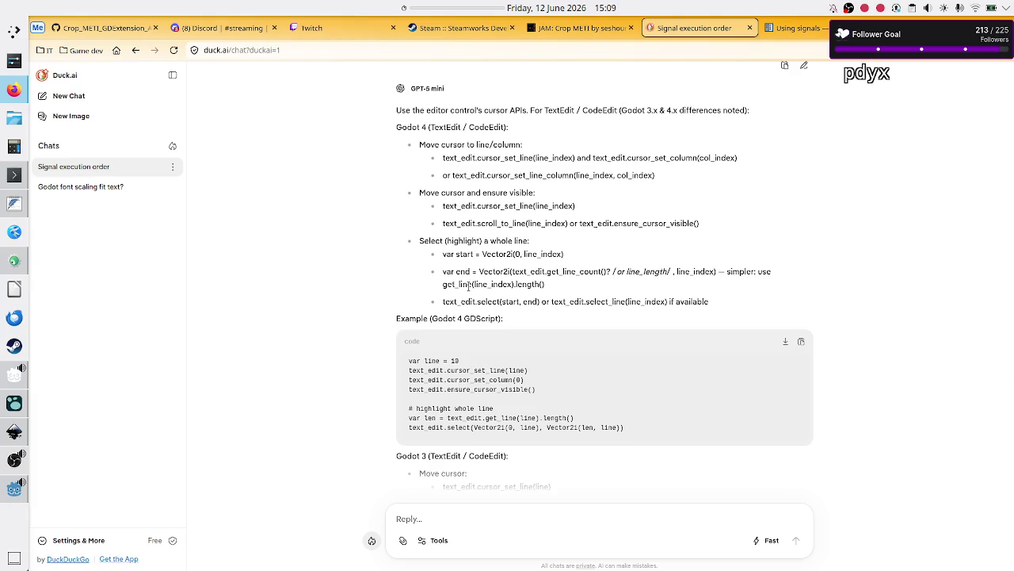
pyautogui.doubleClick(495, 301)
pyautogui.doubleClick(590, 301)
pyautogui.hotkey('alt', 'Tab')
# - Search the TextEdit and CodeEdit help for 'select_line', briefly checking the chat
pyautogui.hotkey('ctrl', 'f')
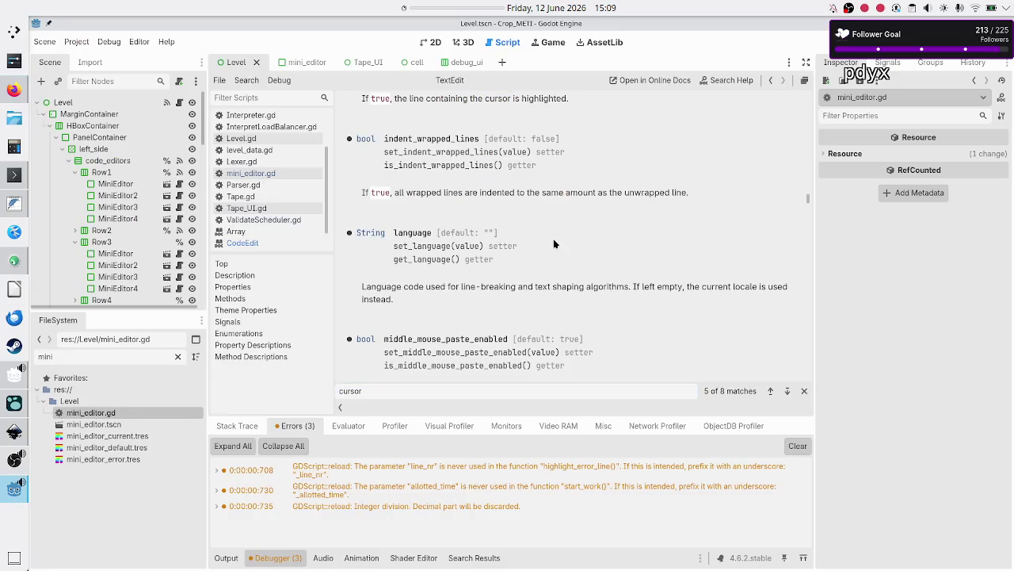
pyautogui.write('select')
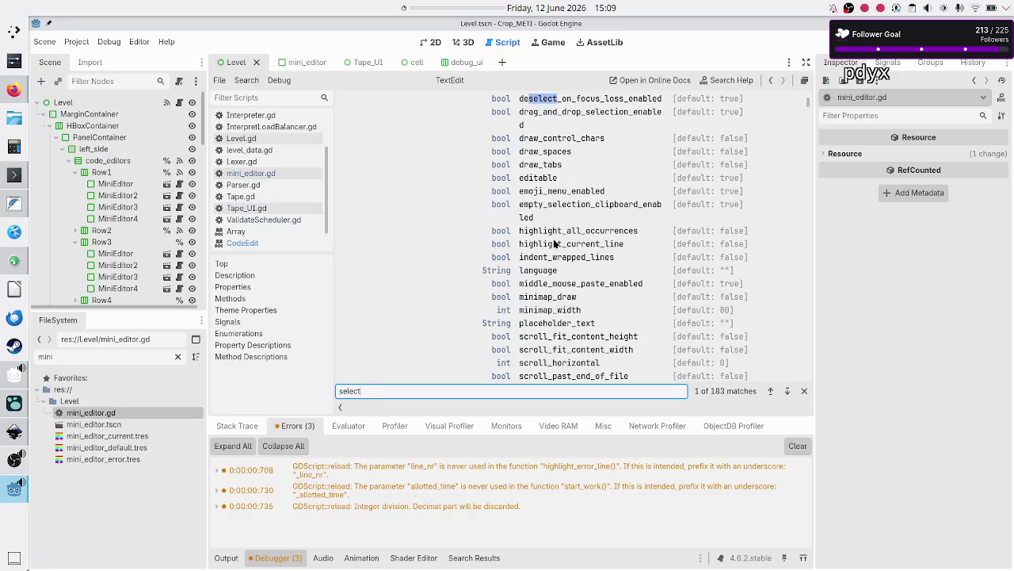
pyautogui.write('_line')
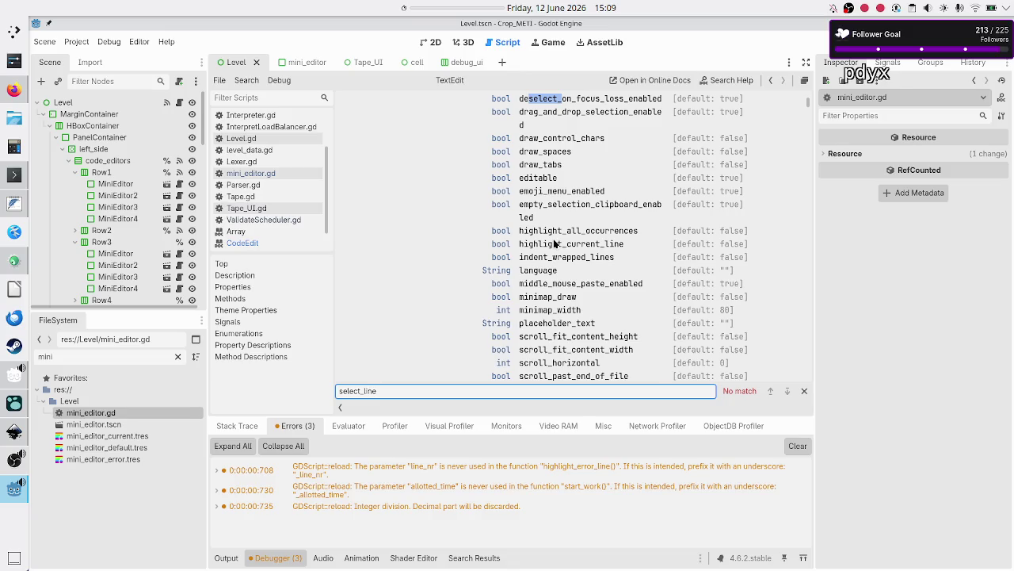
pyautogui.scroll(10, 566, 119)
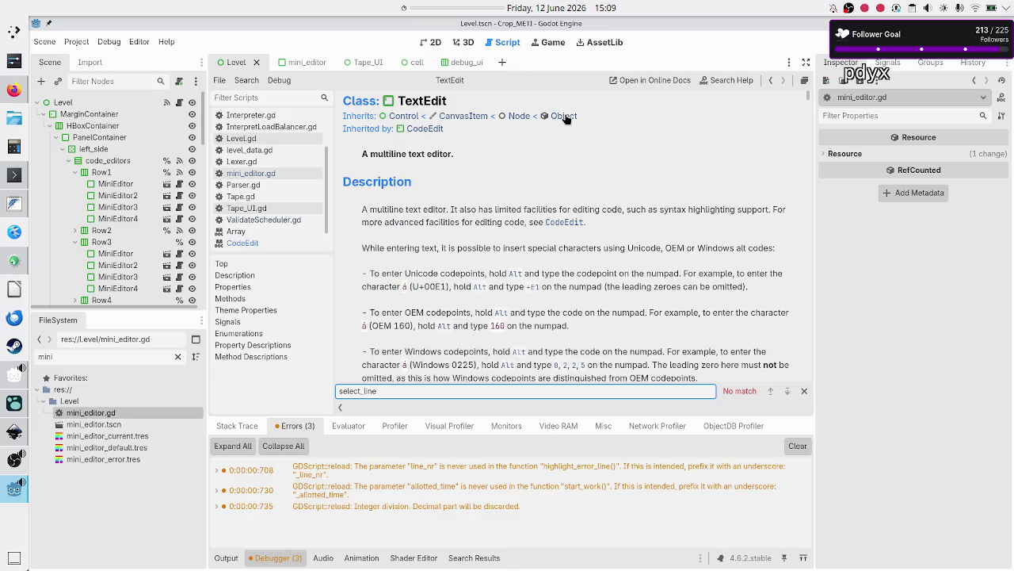
pyautogui.click(242, 243)
pyautogui.hotkey('ctrl', 'f')
pyautogui.write('select_l')
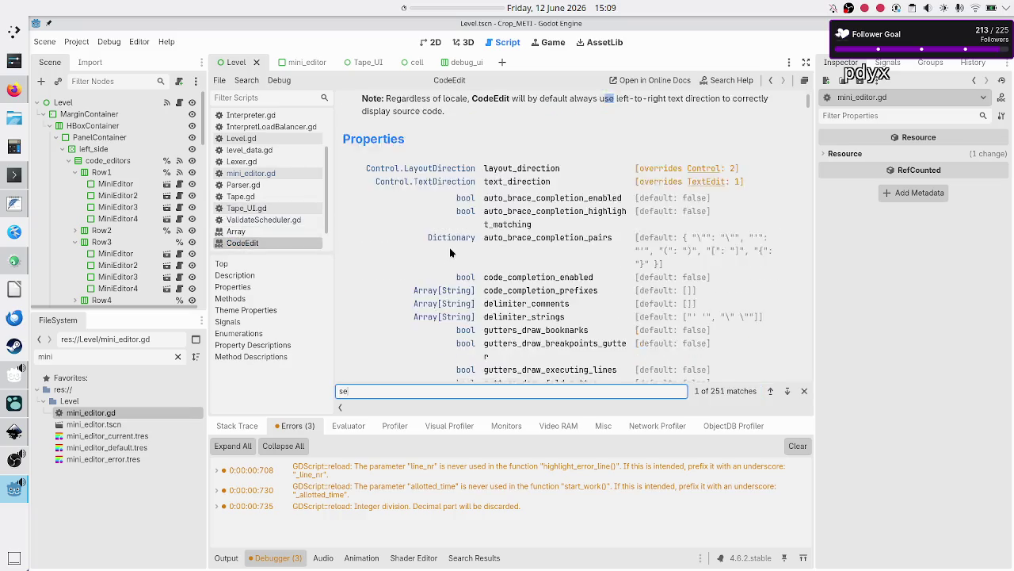
pyautogui.write('ine')
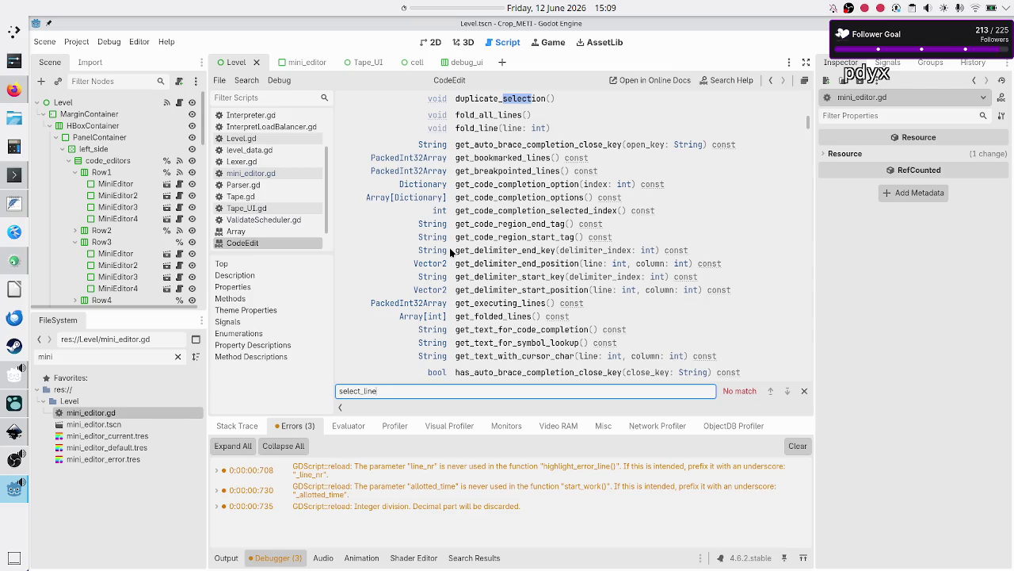
pyautogui.hotkey('alt', 'Tab')
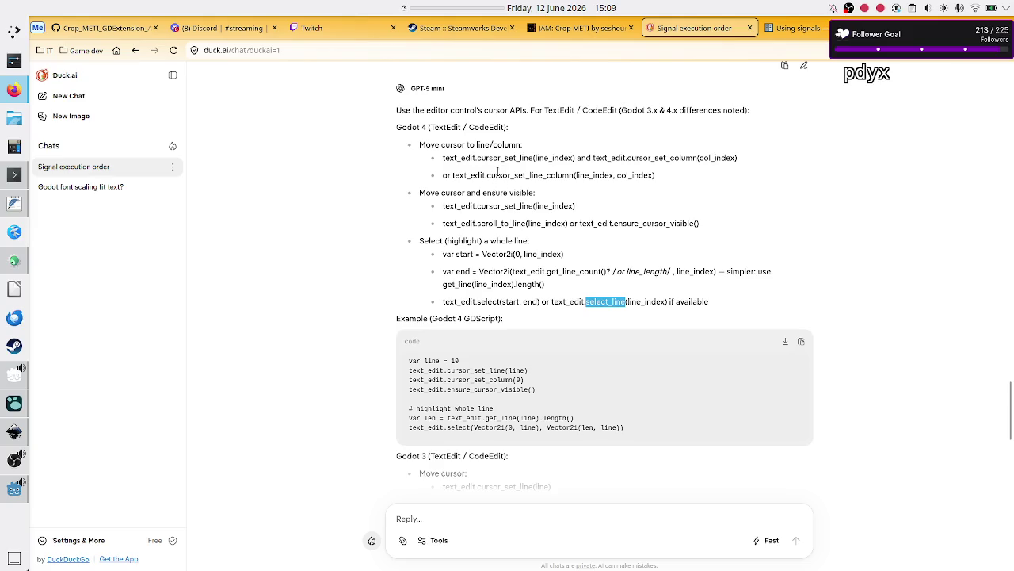
pyautogui.hotkey('alt', 'Tab')
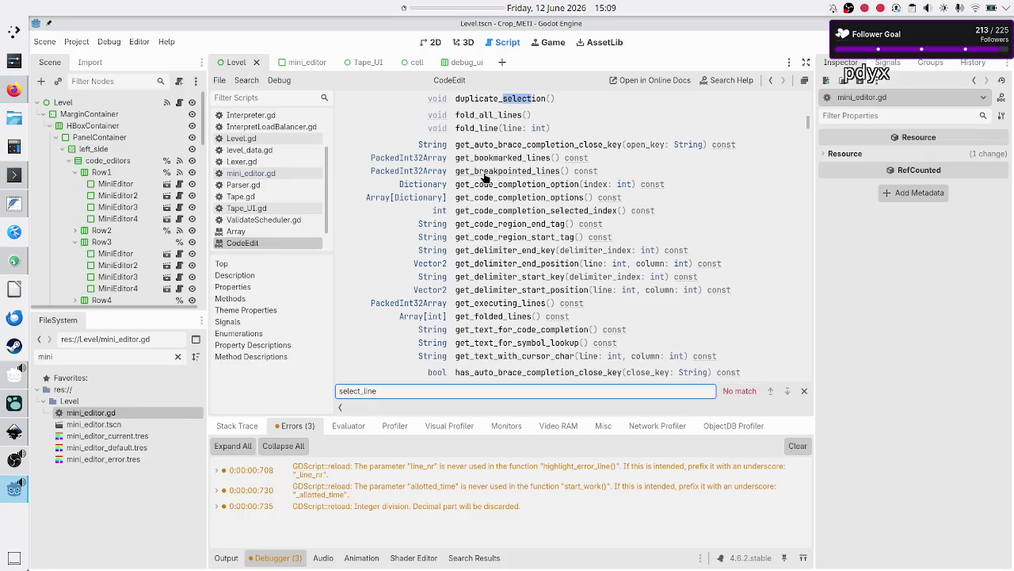
# - Search the help for 'cursor_set', moving through Array and TextEdit references, finding no match
pyautogui.click(486, 174)
pyautogui.hotkey('ctrl', 'f')
pyautogui.write('c')
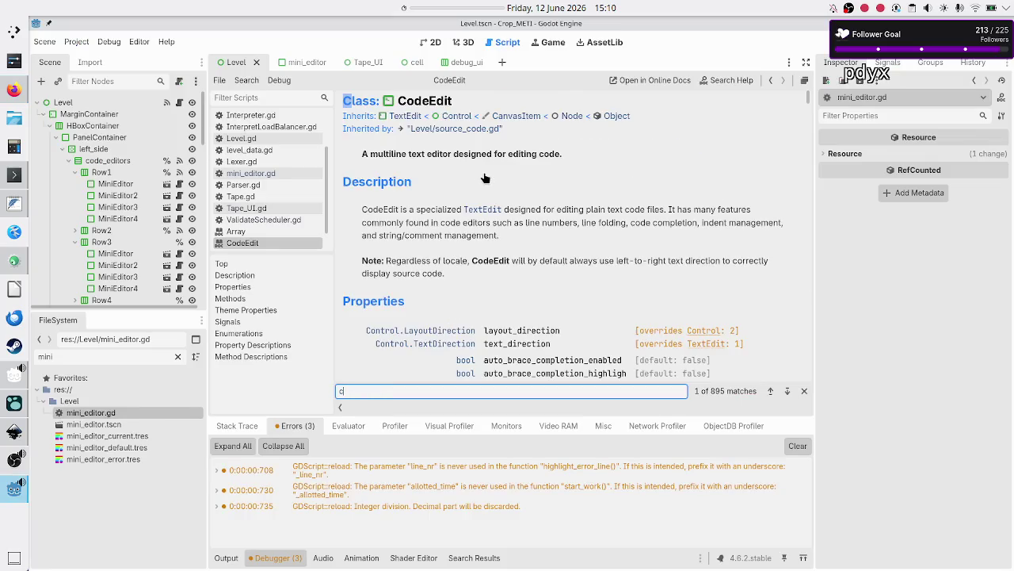
pyautogui.write('urso')
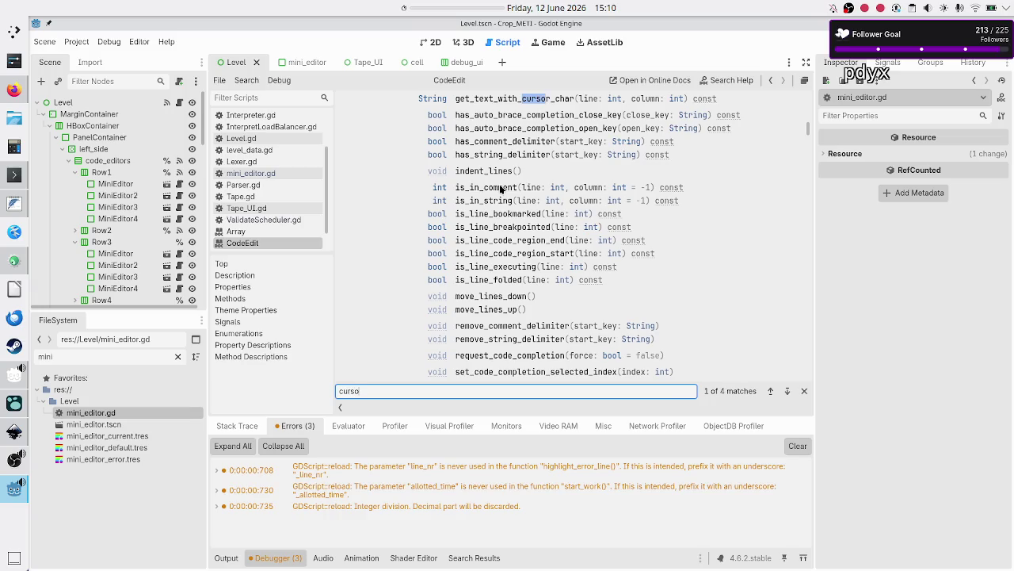
pyautogui.write('r_set')
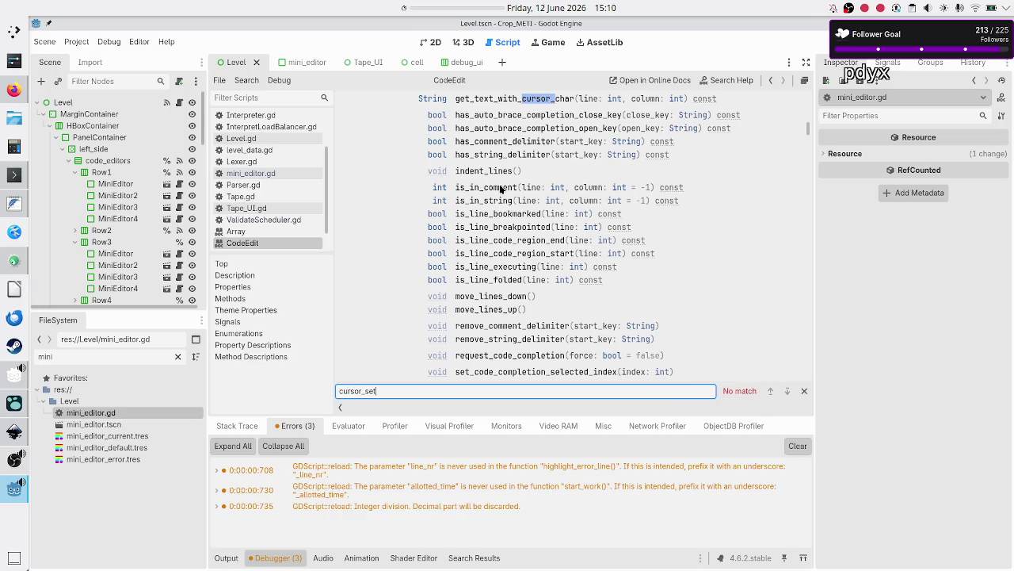
pyautogui.click(300, 230)
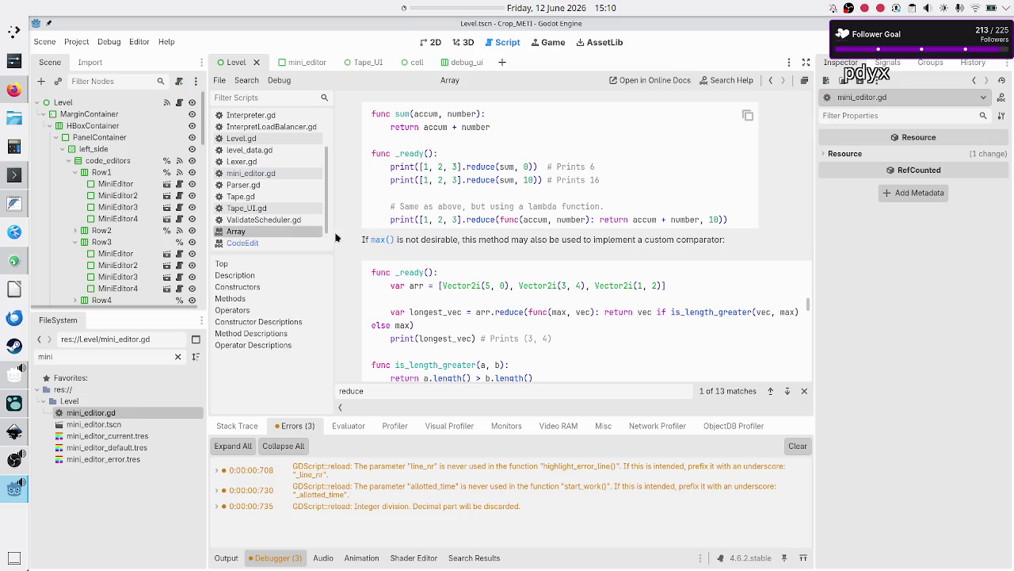
pyautogui.hotkey('ctrl', 'f')
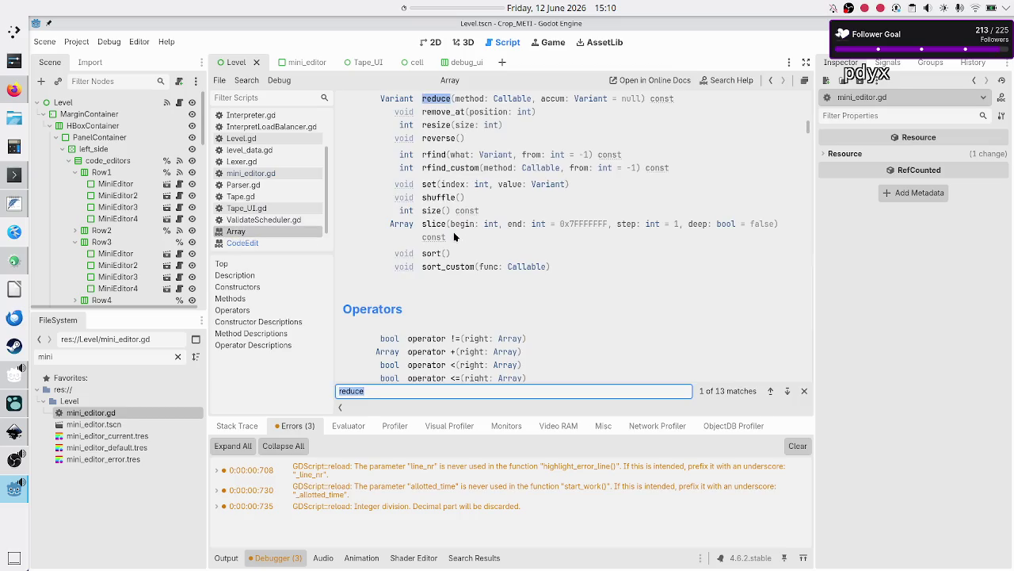
pyautogui.press('BackSpace')
pyautogui.scroll(-1, 258, 226)
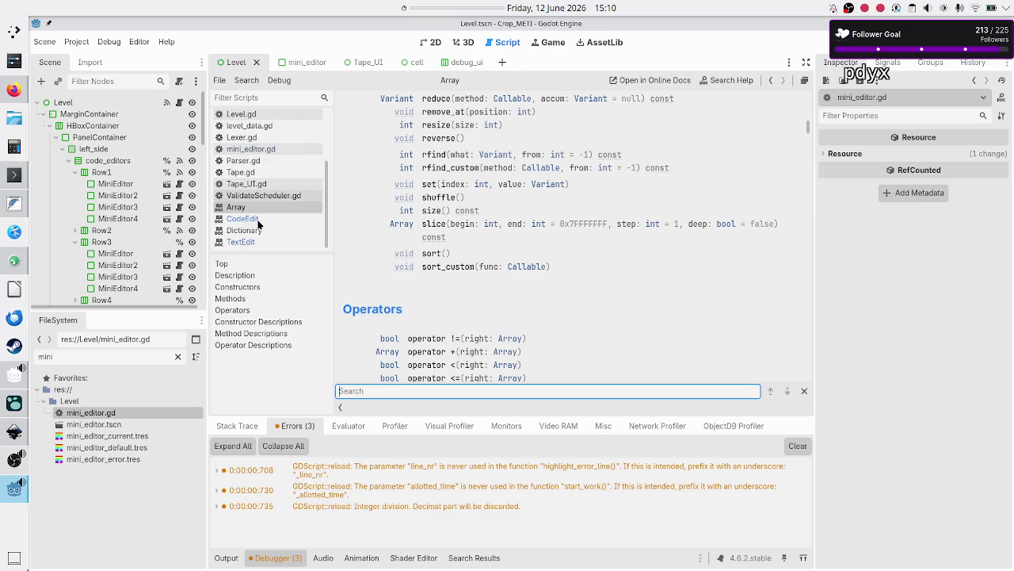
pyautogui.click(254, 238)
pyautogui.write('select_line')
pyautogui.hotkey('ctrl', 'f')
pyautogui.write('cursor_set')
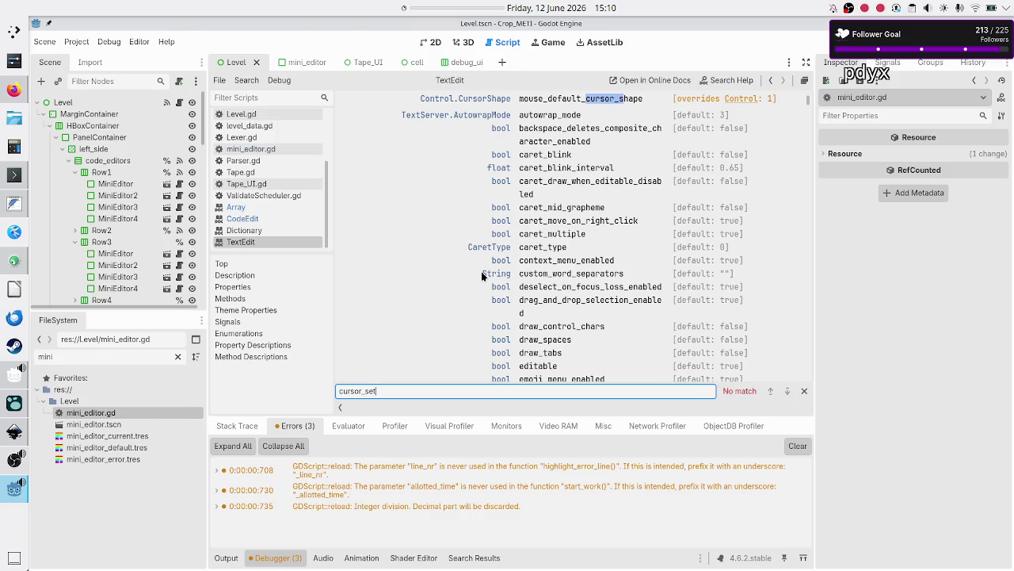
# - Back in the Duck.ai answer, select the suggested cursor_set_line function name
pyautogui.hotkey('alt', 'Tab')
pyautogui.moveTo(501, 193); pyautogui.dragTo(498, 207)
pyautogui.doubleClick(498, 206)
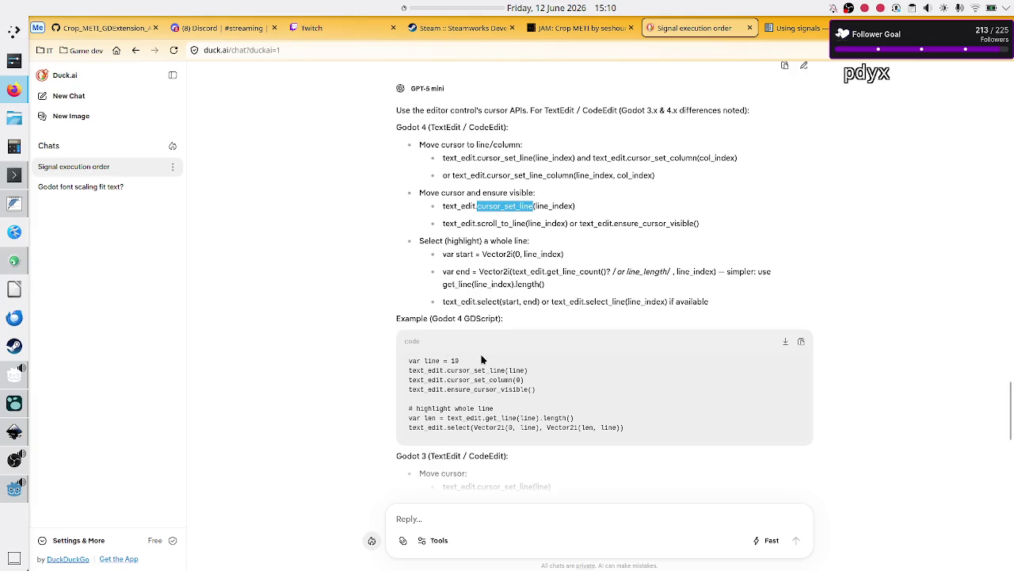
# - Review the answer's Godot 4 heading and glance back at the Godot editor
pyautogui.click(410, 132)
pyautogui.doubleClick(411, 129)
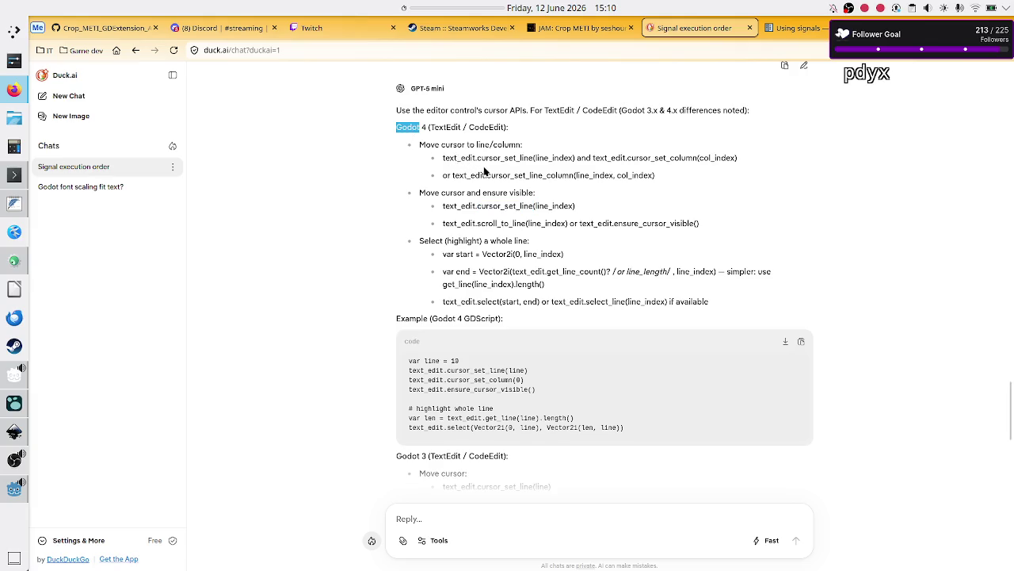
pyautogui.click(498, 159)
pyautogui.hotkey('alt', 'Tab')
pyautogui.hotkey('alt', 'Tab')
# - Scroll the answer and reply 'in godot 4 none of those functions exist'
pyautogui.scroll(-1, 493, 277)
pyautogui.scroll(-5, 494, 276)
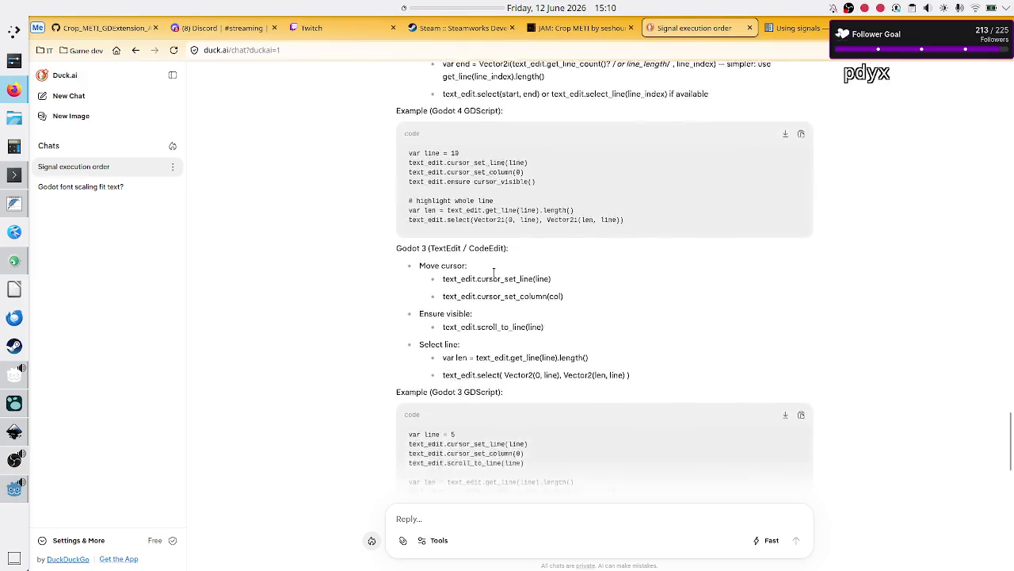
pyautogui.scroll(-2, 494, 276)
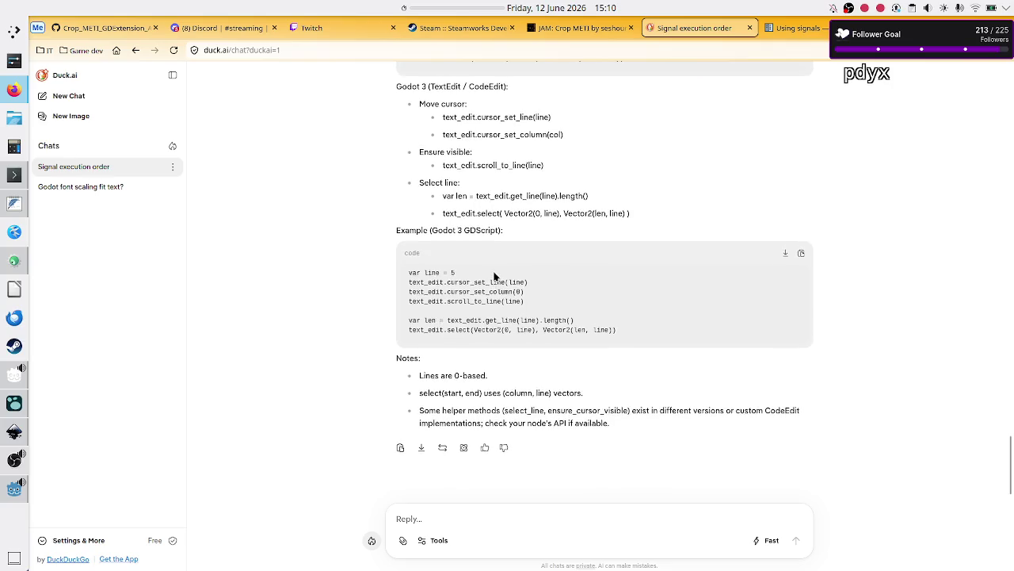
pyautogui.write('i')
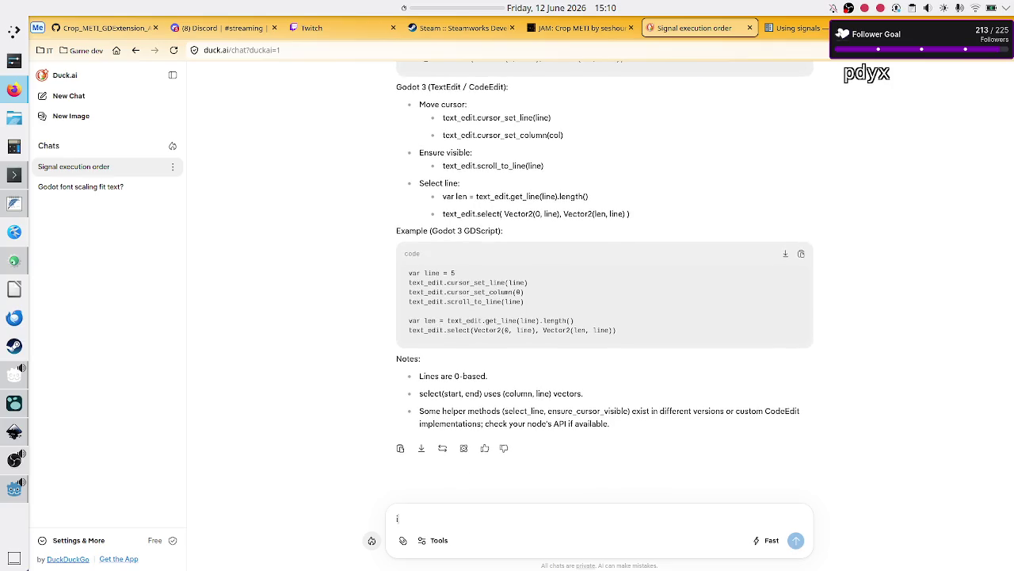
pyautogui.write('n godot 4 none of those ')
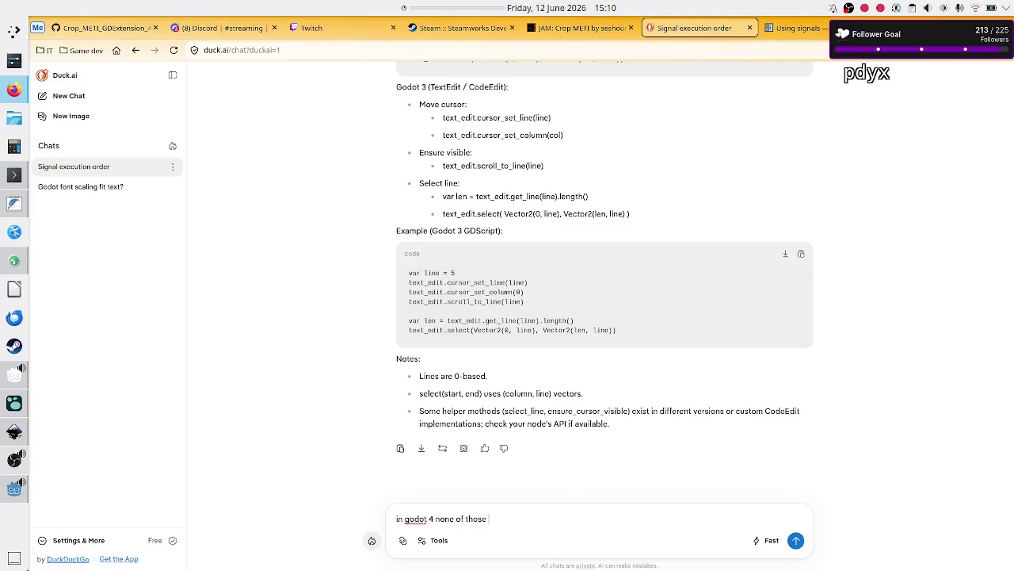
pyautogui.write('functions exi')
pyautogui.write('st')
pyautogui.press('Return')
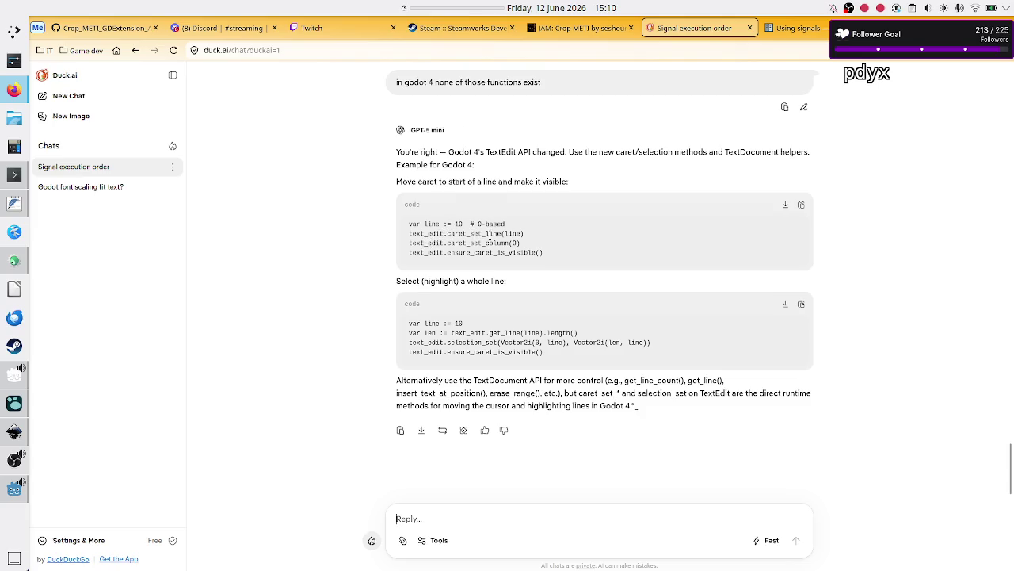
# - Search the TextEdit docs for 'caret_s' and CodeEdit docs for 'caret_se', then return to chat
pyautogui.hotkey('alt', 'Tab')
pyautogui.hotkey('ctrl', 'a')
pyautogui.write('caret_s')
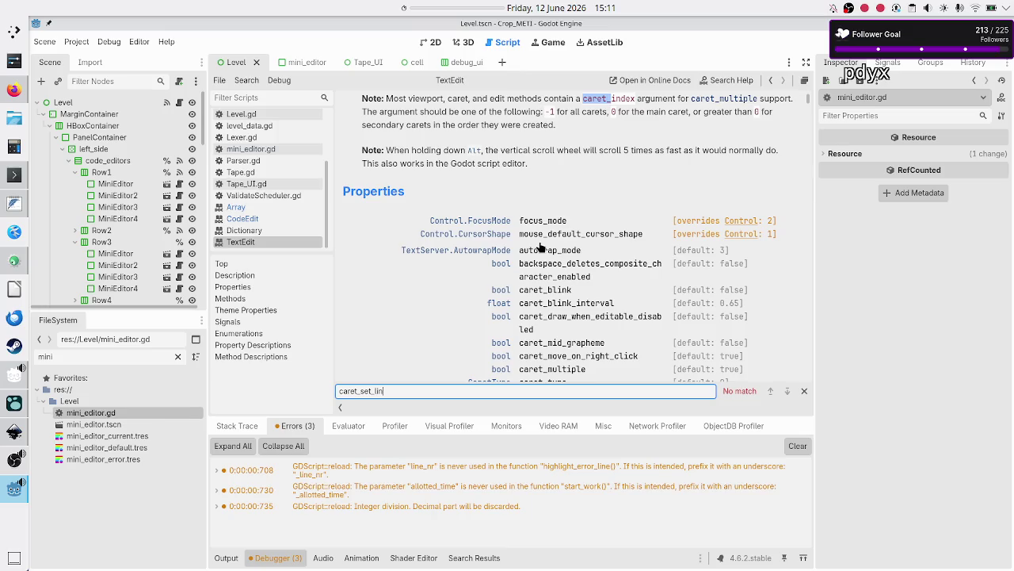
pyautogui.click(263, 227)
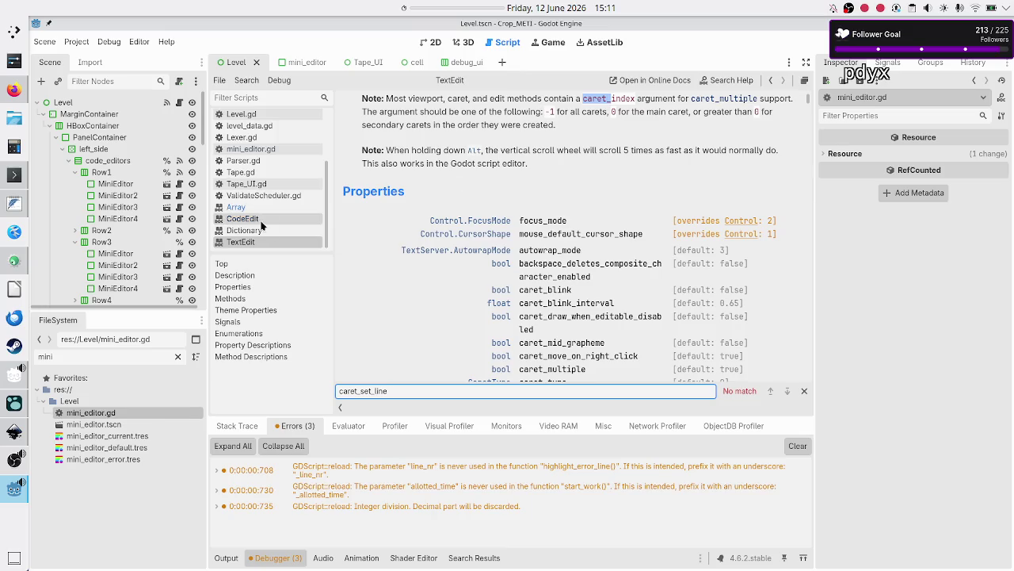
pyautogui.hotkey('ctrl', 'f')
pyautogui.write('ca')
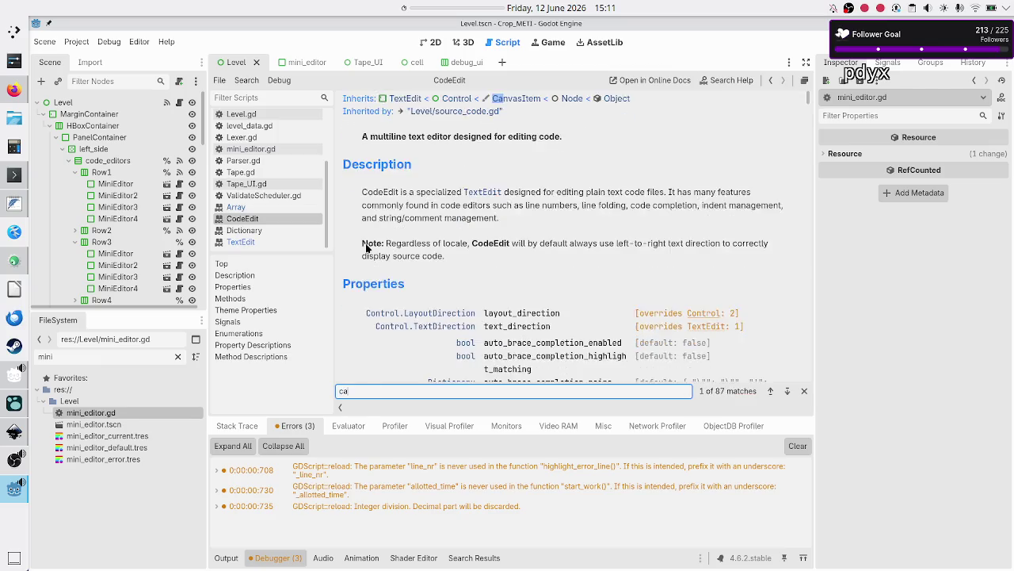
pyautogui.write('ret_set')
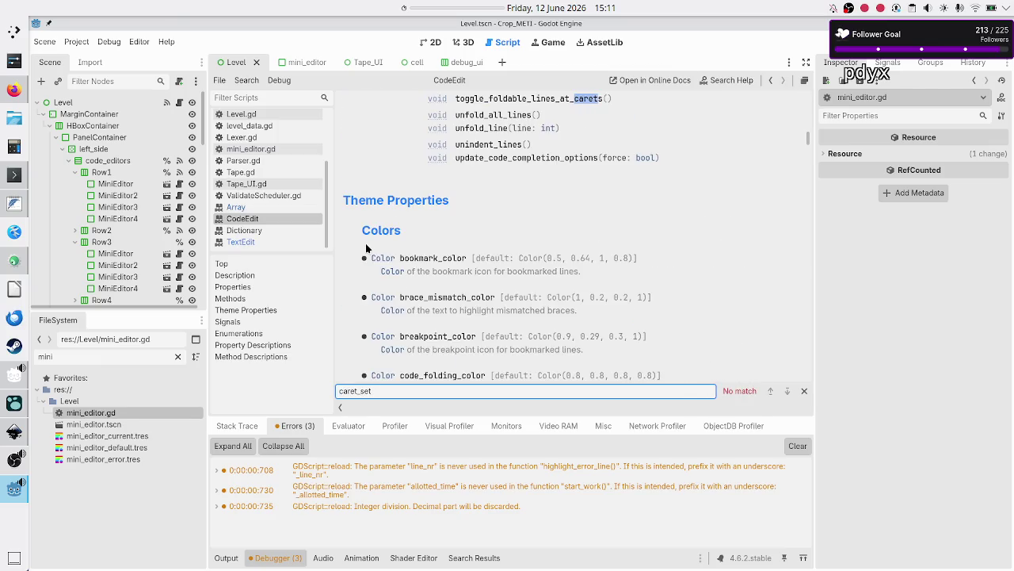
pyautogui.hotkey('alt', 'Tab')
pyautogui.hotkey('alt', 'Tab')
pyautogui.hotkey('alt', 'Tab')
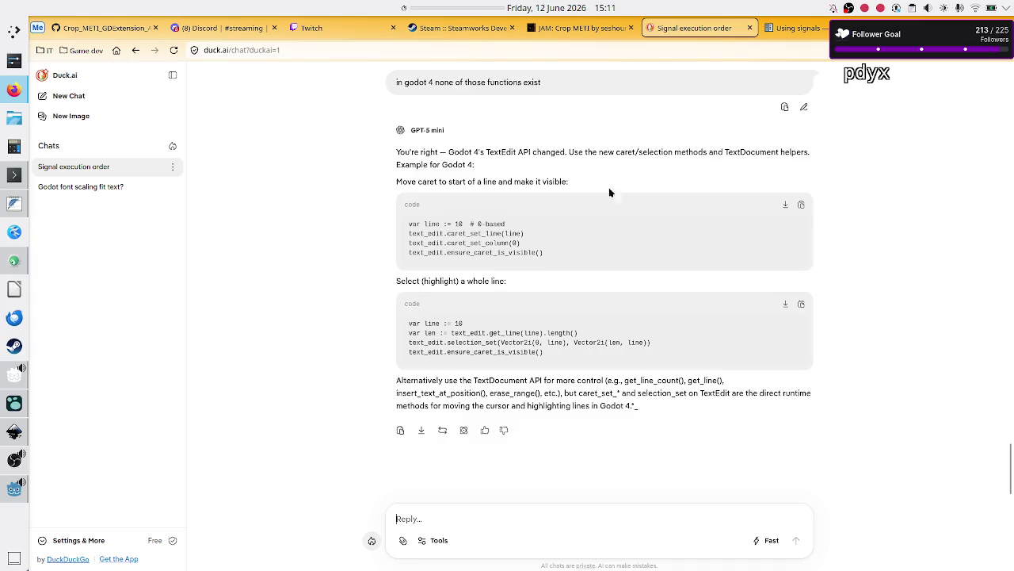
# - Web-search 'godot text edit or code edit move cursor to a specific line' in a new tab
pyautogui.click(793, 30)
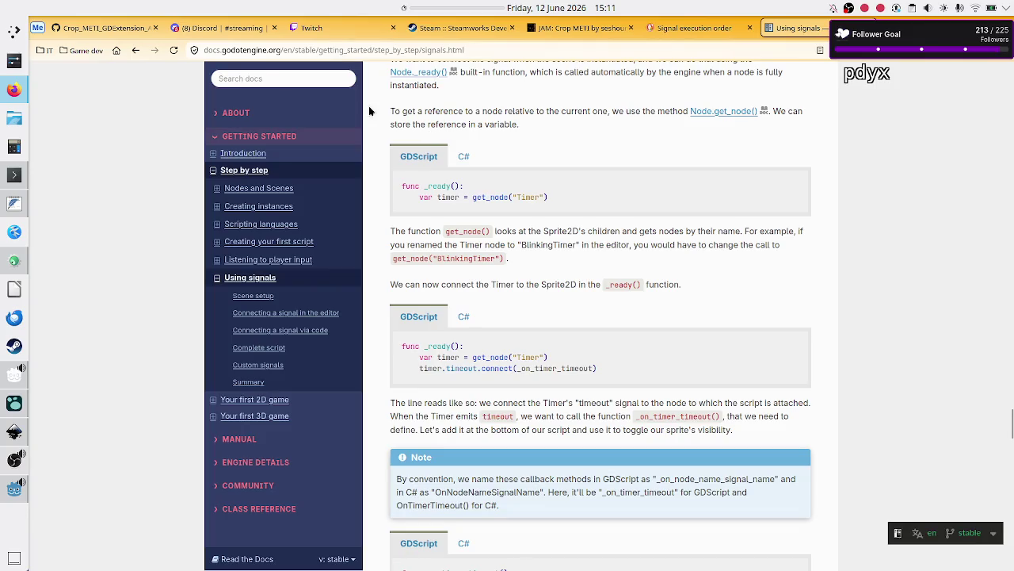
pyautogui.click(116, 50)
pyautogui.write('godot text edit or code edit')
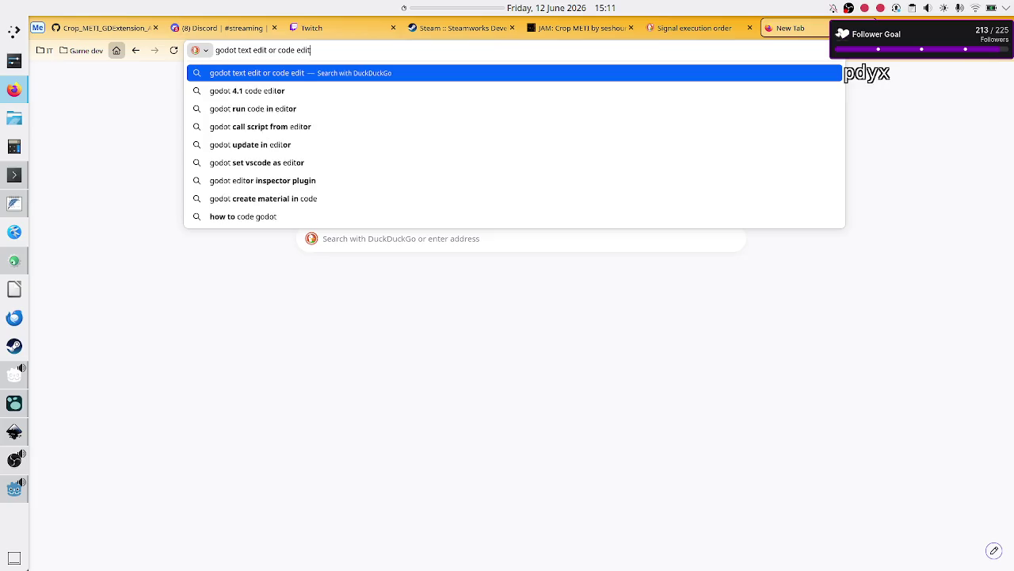
pyautogui.write(' move ')
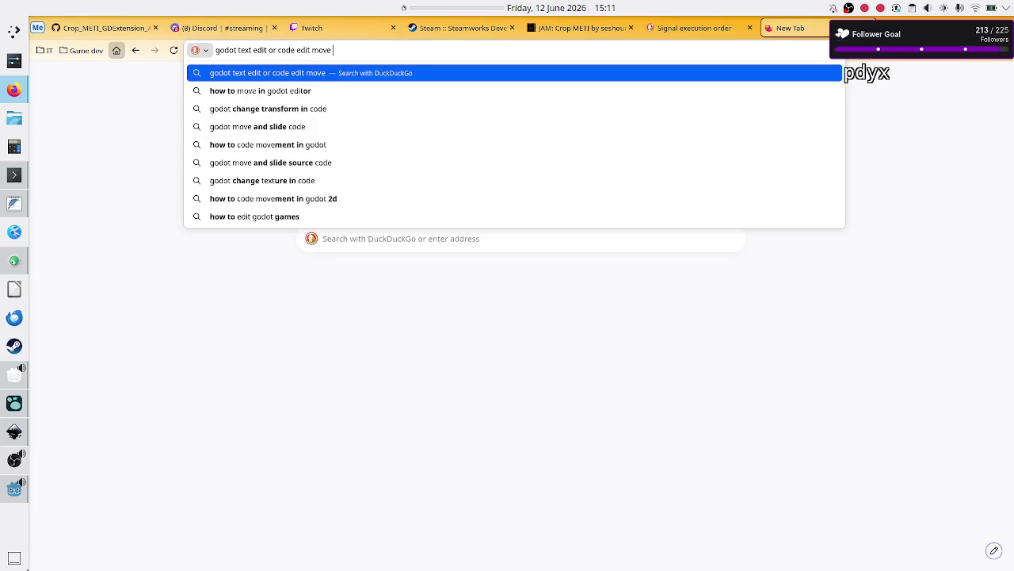
pyautogui.write('cursor t')
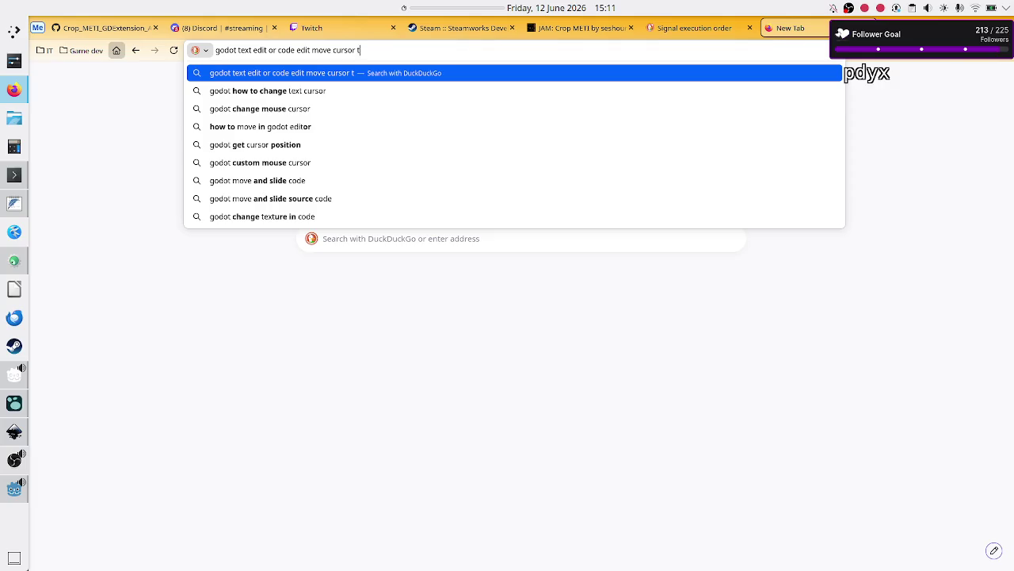
pyautogui.write('o a specific line')
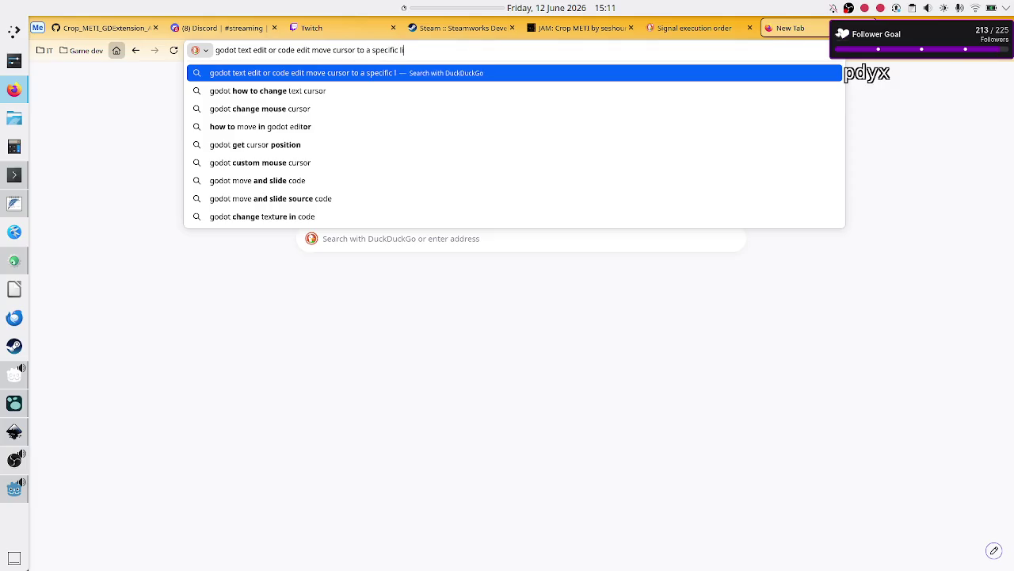
pyautogui.press('Return')
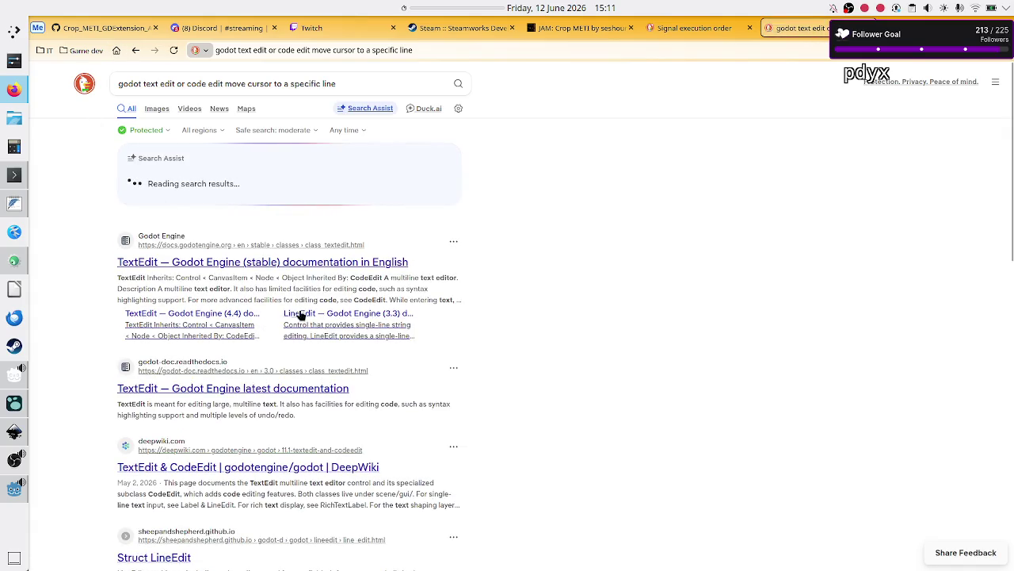
# - Open and read the Godot forum thread about setting the TextEdit caret position, then return to Godot
pyautogui.scroll(-2, 457, 410)
pyautogui.scroll(-4, 457, 410)
pyautogui.scroll(-2, 457, 410)
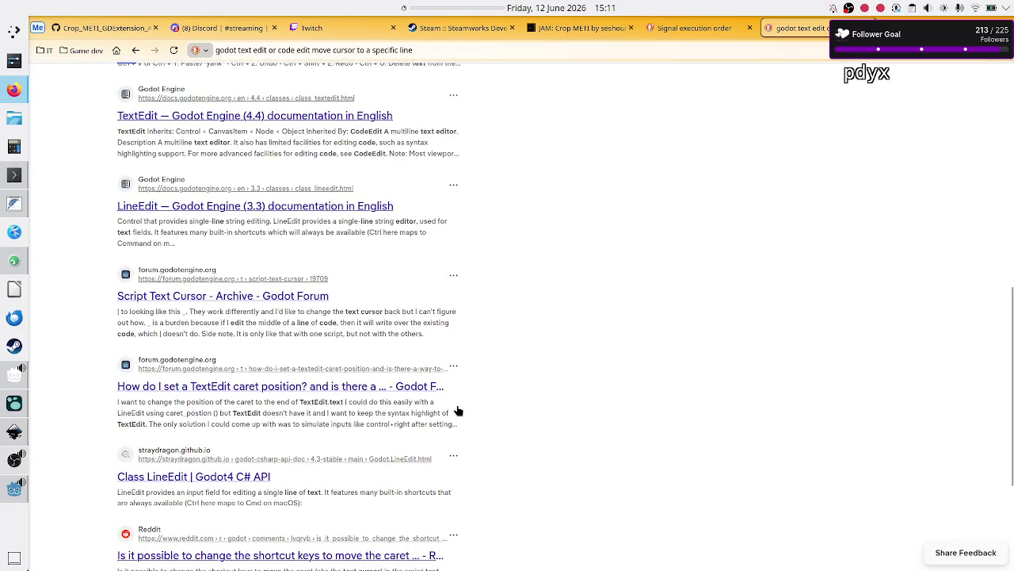
pyautogui.click(283, 387)
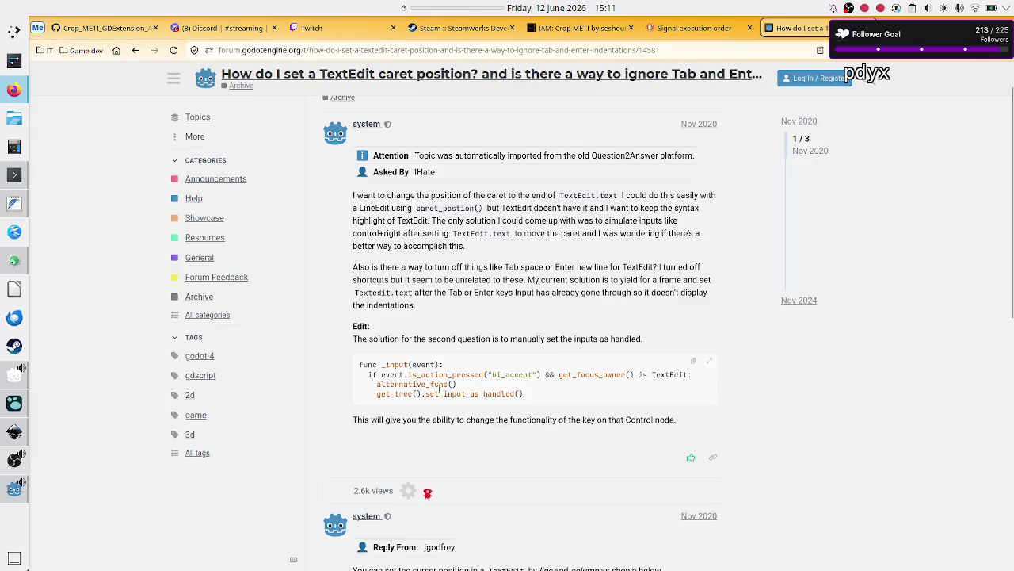
pyautogui.scroll(-3, 478, 394)
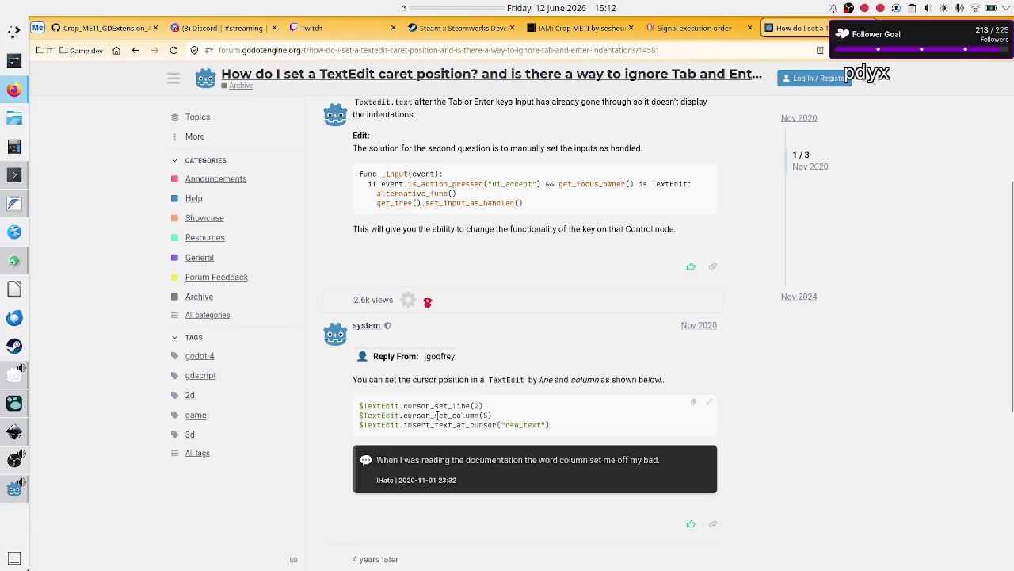
pyautogui.hotkey('alt', 'Tab')
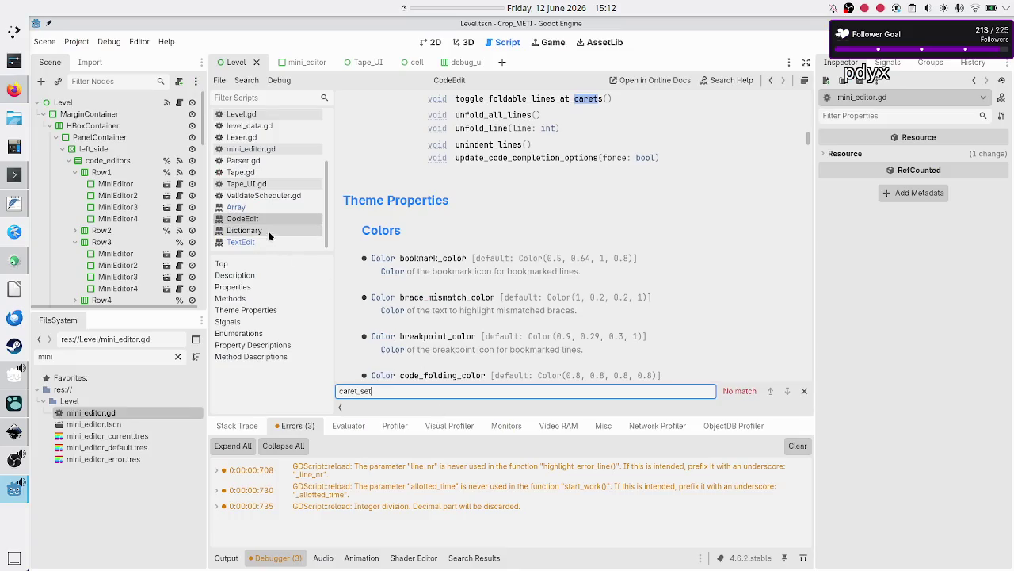
# - Open the TextEdit class reference and search it for 'cursor_se'
pyautogui.click(265, 242)
pyautogui.write('_line')
pyautogui.hotkey('ctrl', 'f')
pyautogui.write('curs')
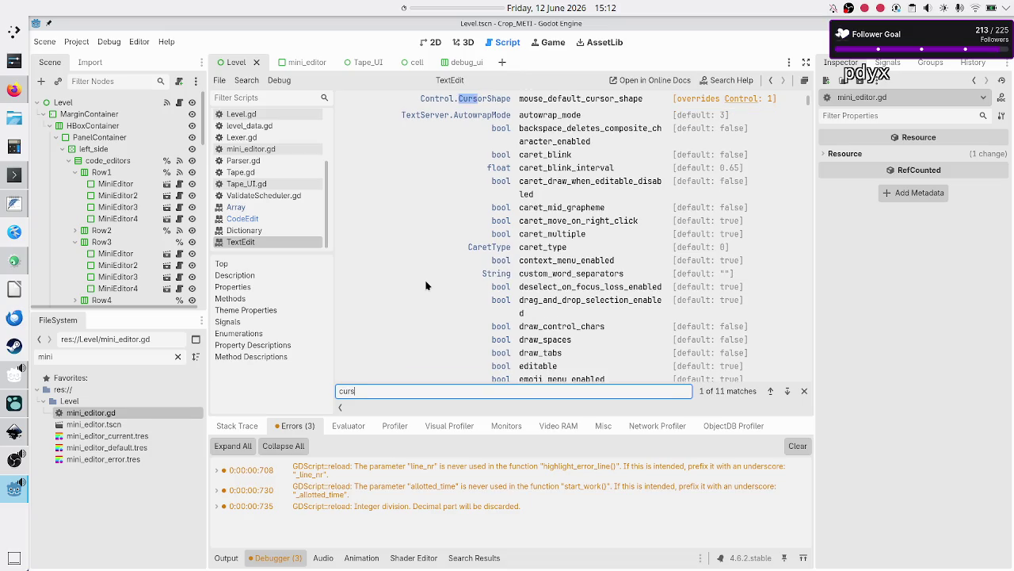
pyautogui.write('or_set_line')
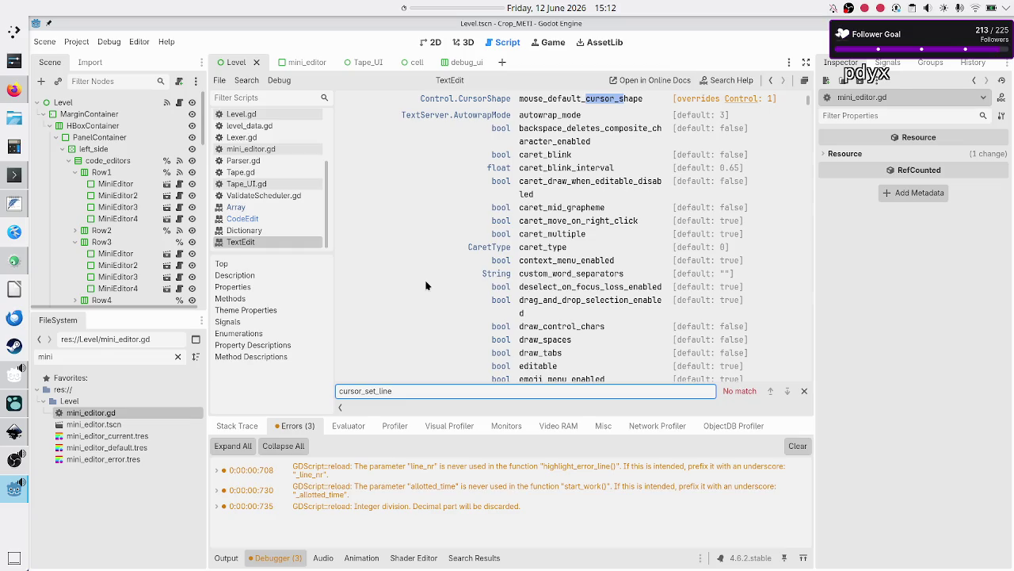
# - In the browser's forum thread, find and select the set_caret_column name in the reply
pyautogui.hotkey('alt', 'Tab')
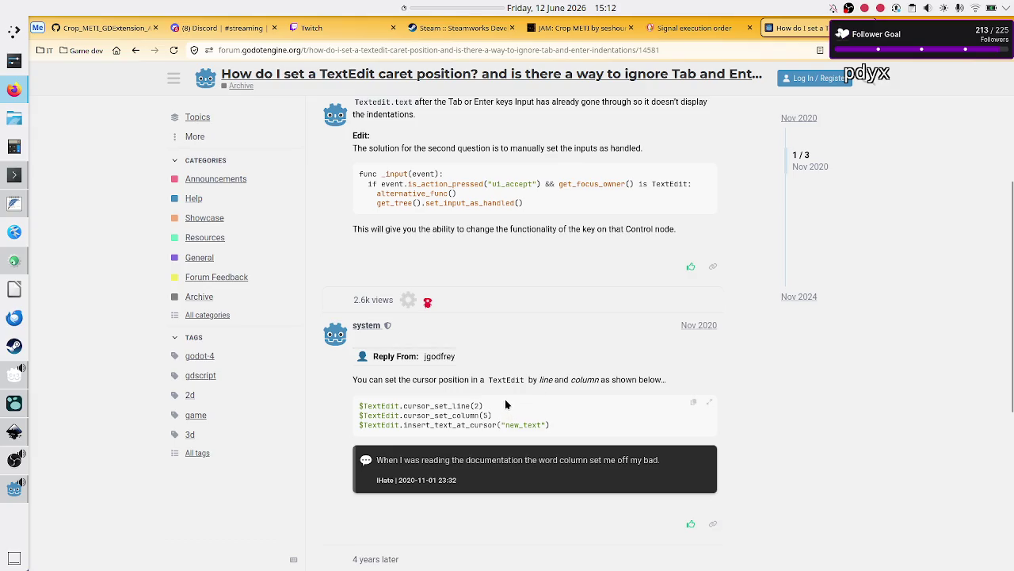
pyautogui.scroll(-1, 505, 403)
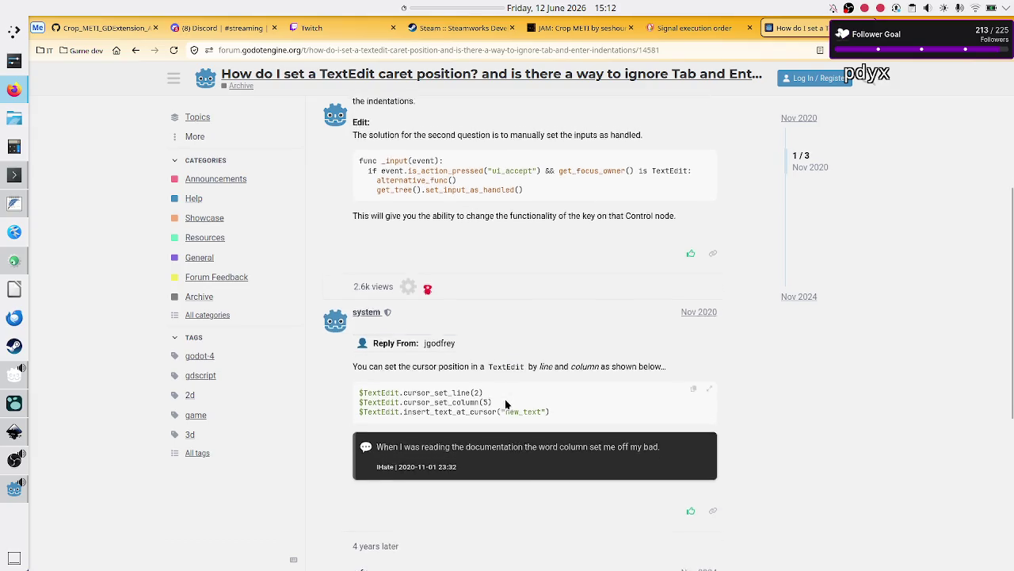
pyautogui.scroll(-4, 506, 404)
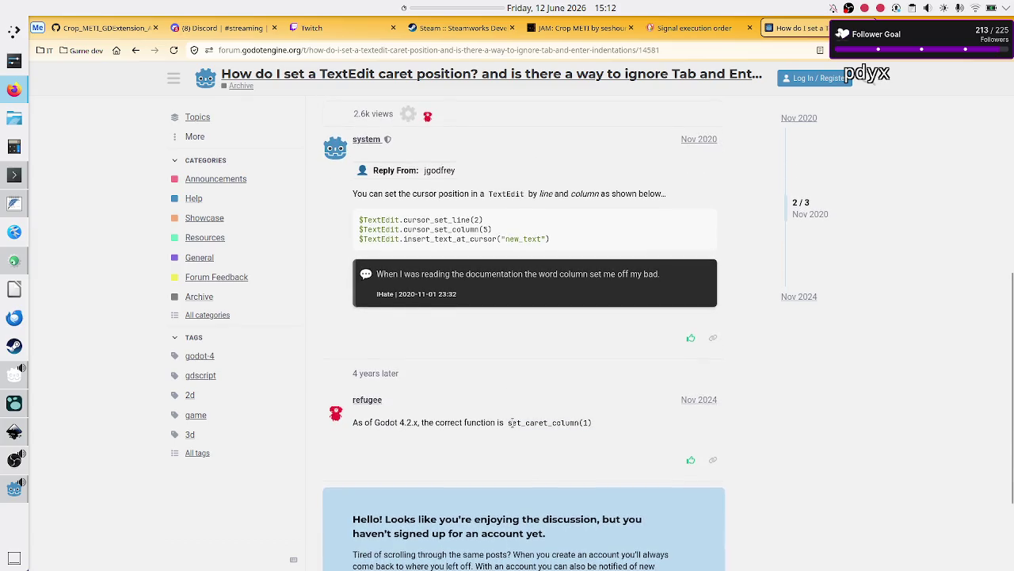
pyautogui.doubleClick(516, 422)
# - Search the TextEdit help for 'set_care' and read the set_caret_line method description
pyautogui.hotkey('alt', 'Tab')
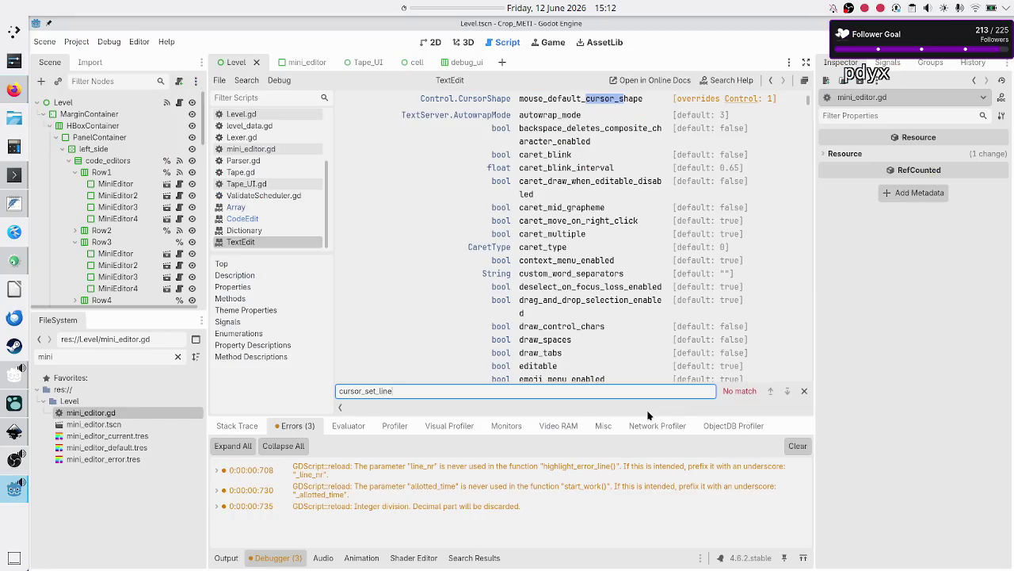
pyautogui.hotkey('ctrl', 'a')
pyautogui.write('se')
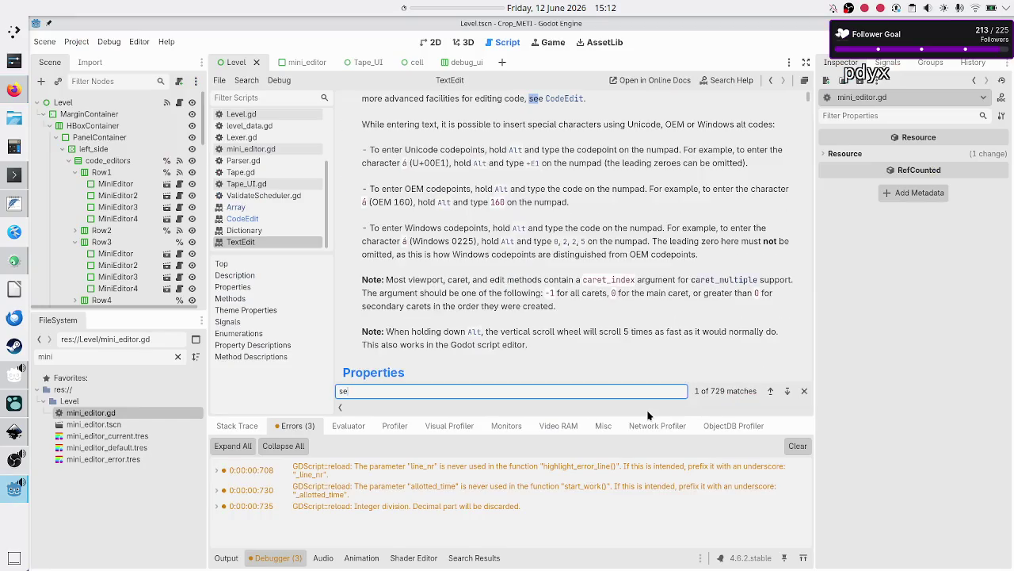
pyautogui.write('t_care')
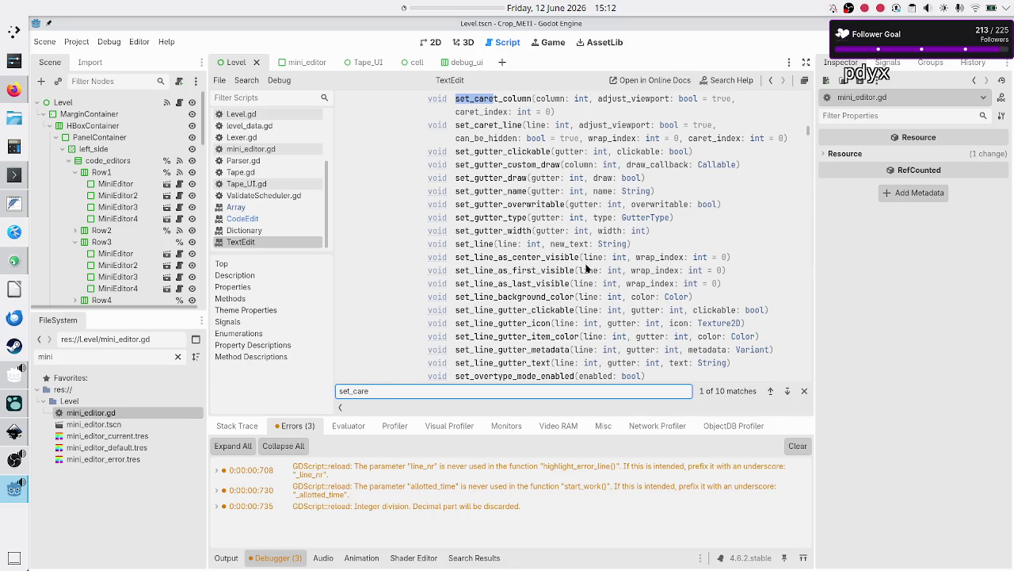
pyautogui.click(510, 129)
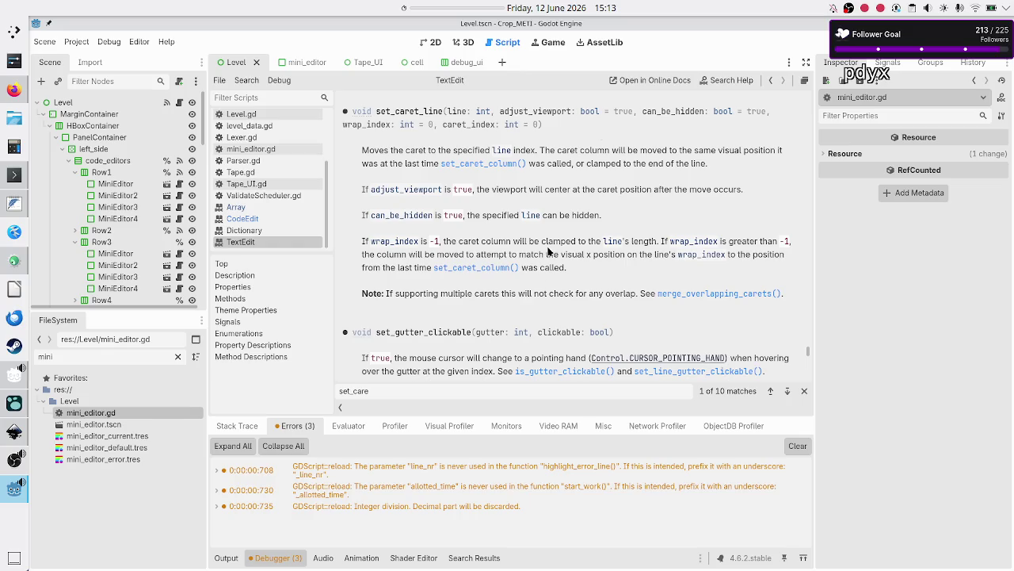
pyautogui.moveTo(462, 295); pyautogui.dragTo(492, 295)
pyautogui.click(491, 295)
pyautogui.doubleClick(479, 298)
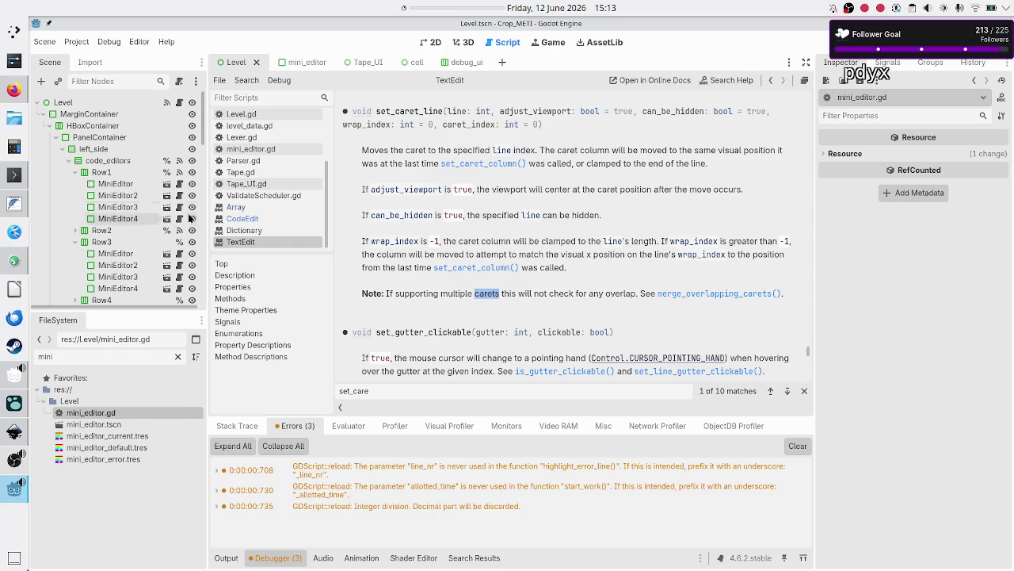
pyautogui.scroll(3, 265, 204)
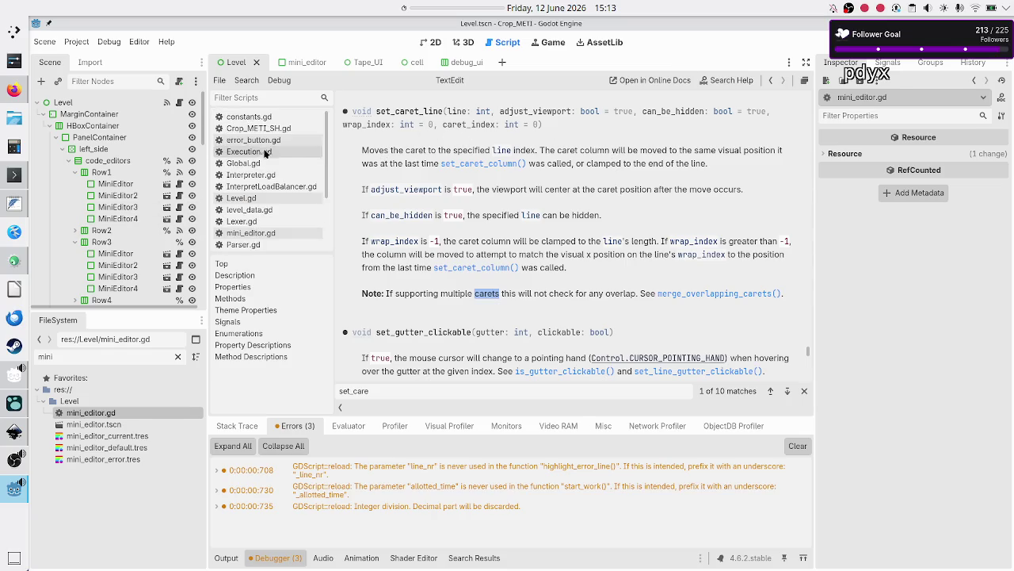
# - On line 46 of mini_editor.gd, write IDE_ce.set_caret_line(line_nr) using autocomplete
pyautogui.click(259, 235)
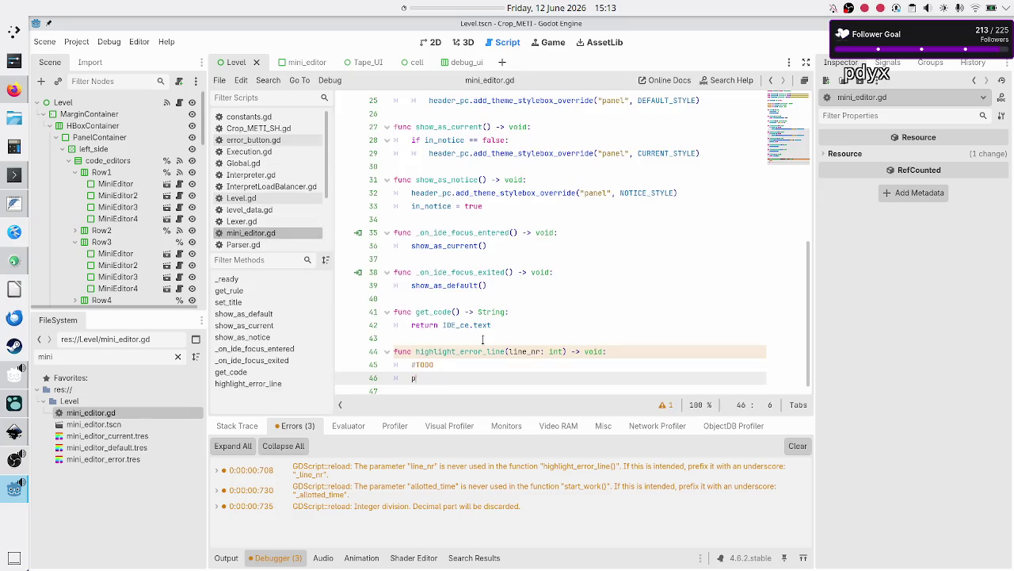
pyautogui.write('set_')
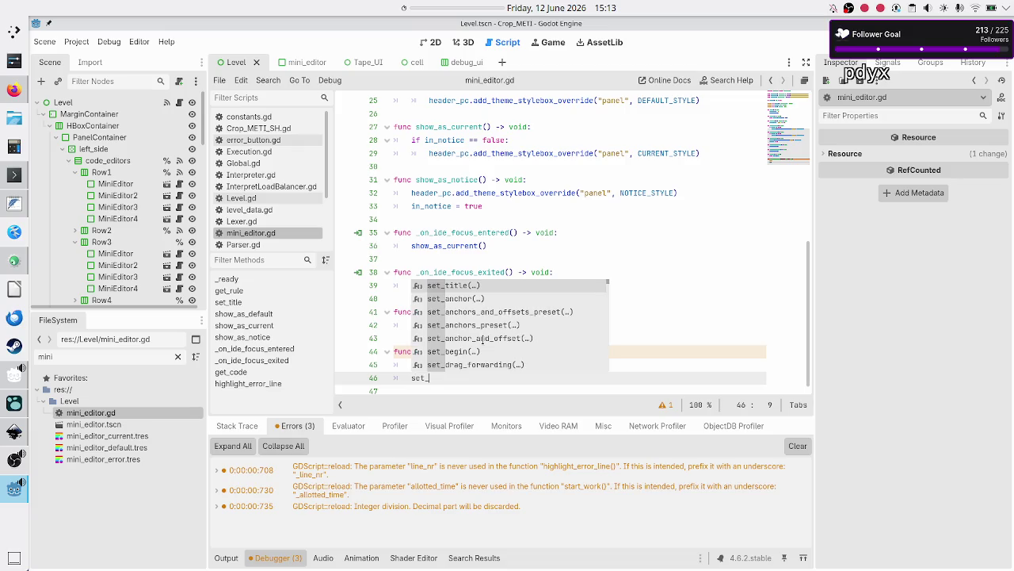
pyautogui.press('Escape')
pyautogui.scroll(8, 502, 286)
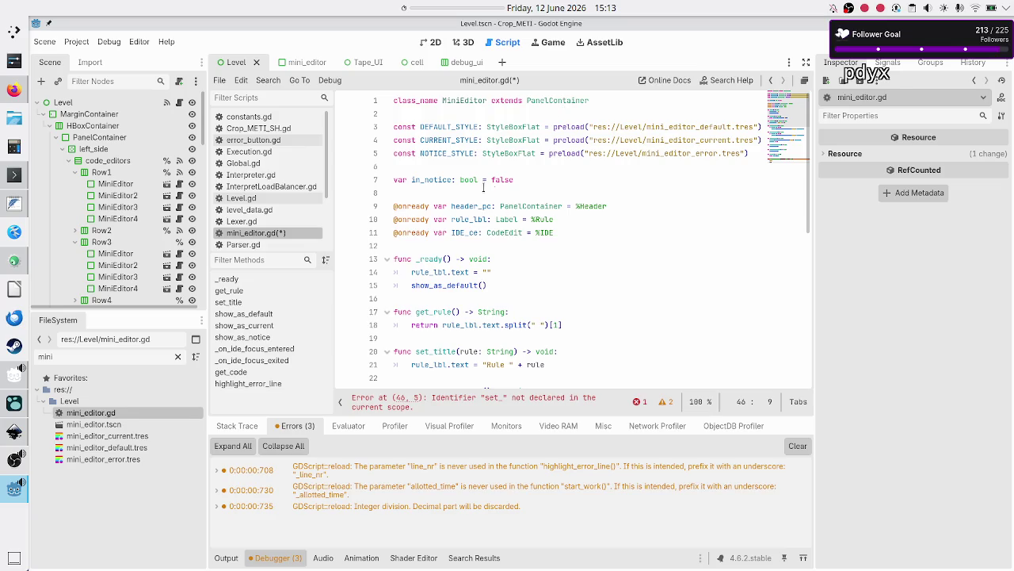
pyautogui.scroll(-8, 473, 231)
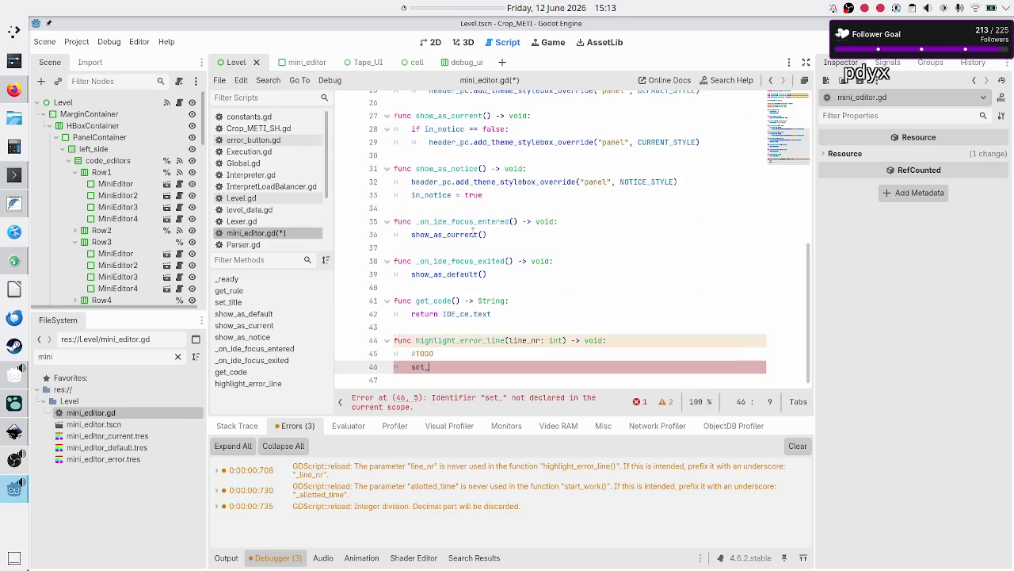
pyautogui.press('BackSpace')
pyautogui.press('BackSpace')
pyautogui.press('BackSpace')
pyautogui.write('IDE_ce.')
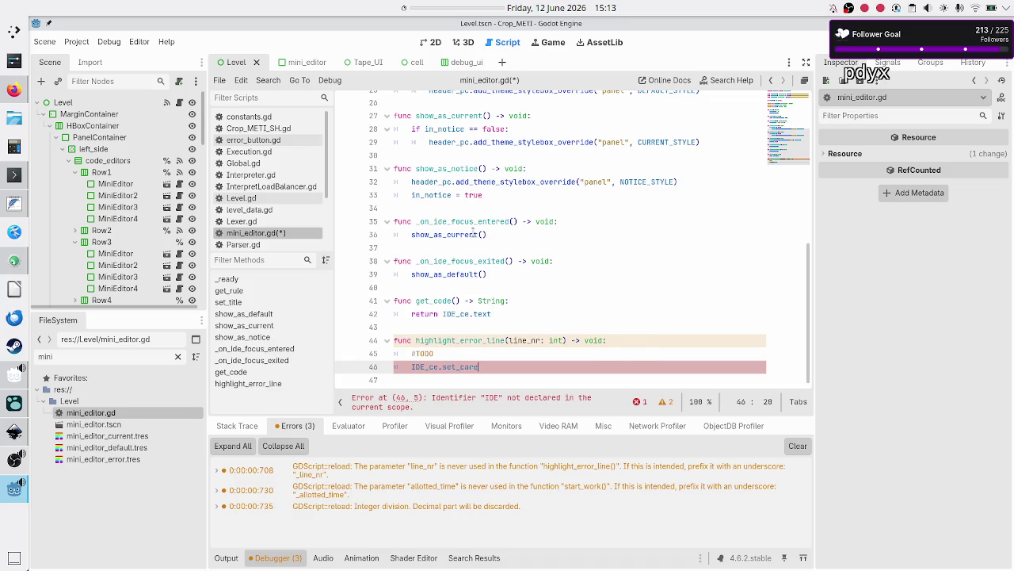
pyautogui.press('Down')
pyautogui.press('Return')
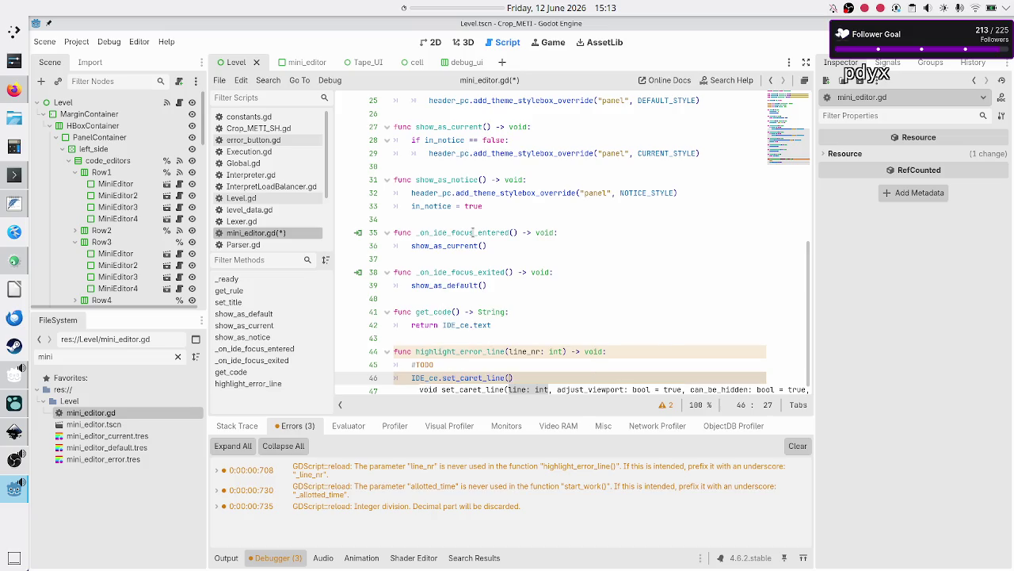
pyautogui.write('ine_nr,')
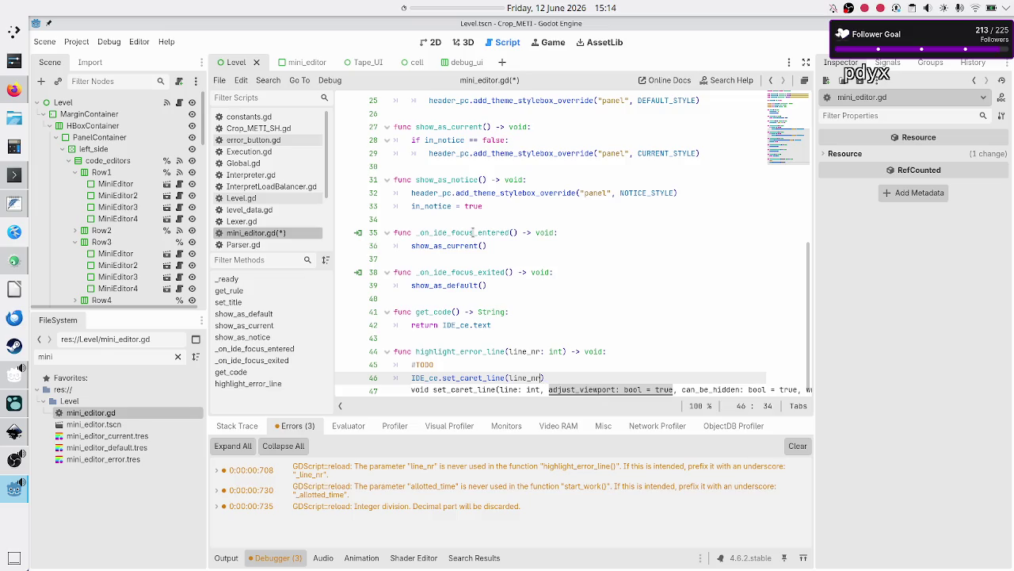
pyautogui.write(')')
pyautogui.press('Return')
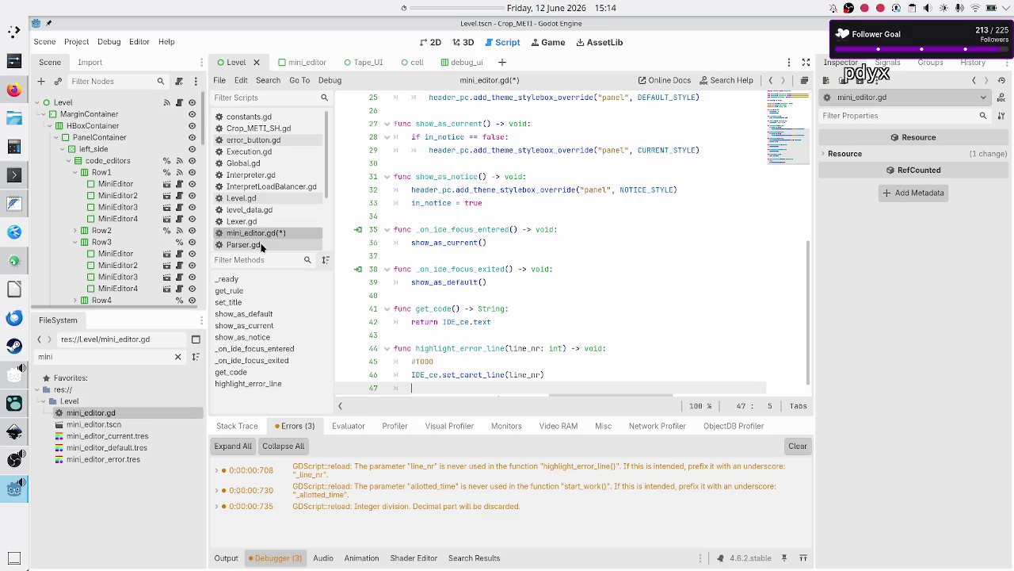
# - Search the TextEdit help for 'highlight' and open the highlight_current_line property
pyautogui.scroll(-3, 290, 206)
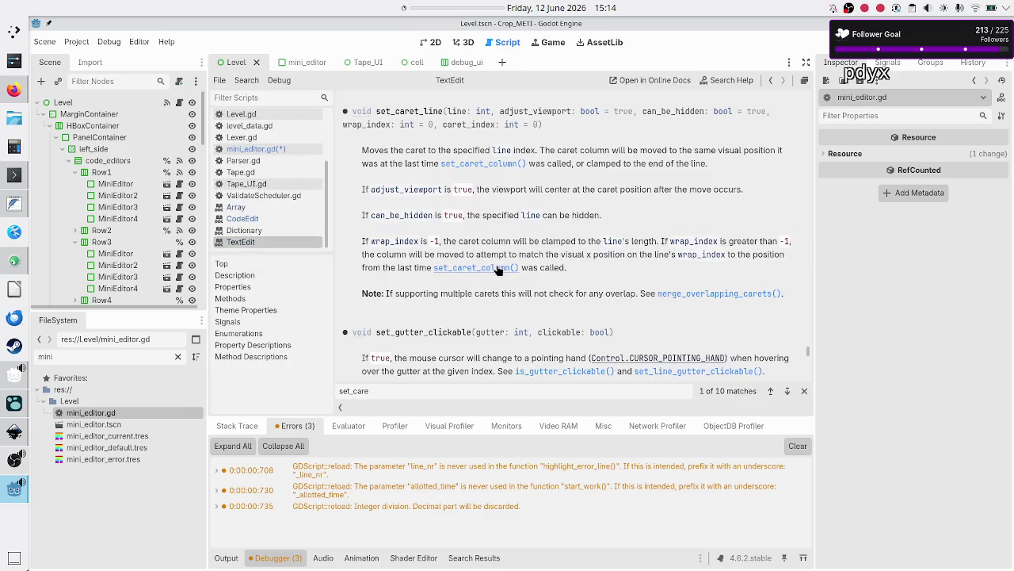
pyautogui.hotkey('ctrl', 'f')
pyautogui.write('sel')
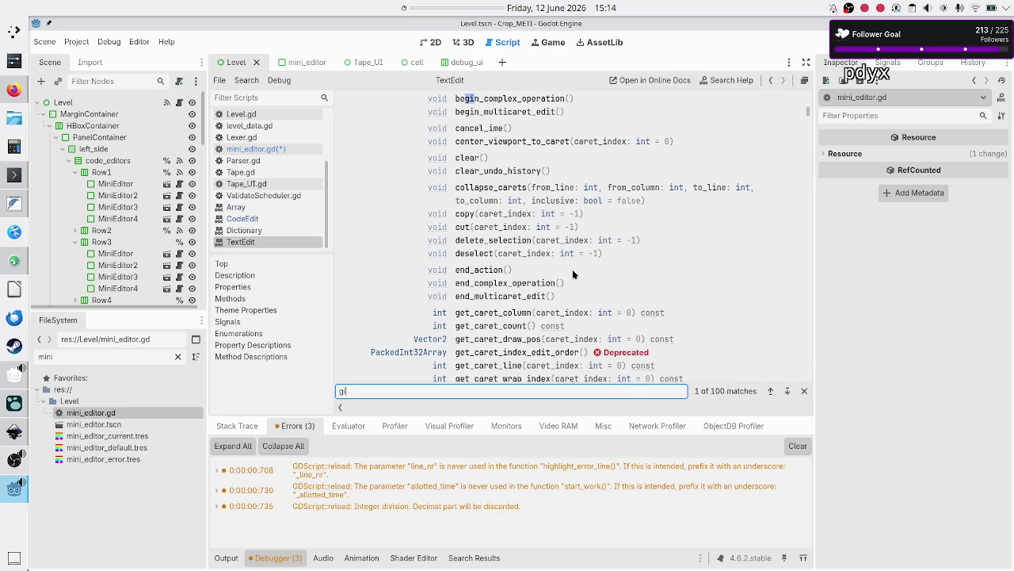
pyautogui.press('BackSpace')
pyautogui.press('BackSpace')
pyautogui.press('BackSpace')
pyautogui.write('h')
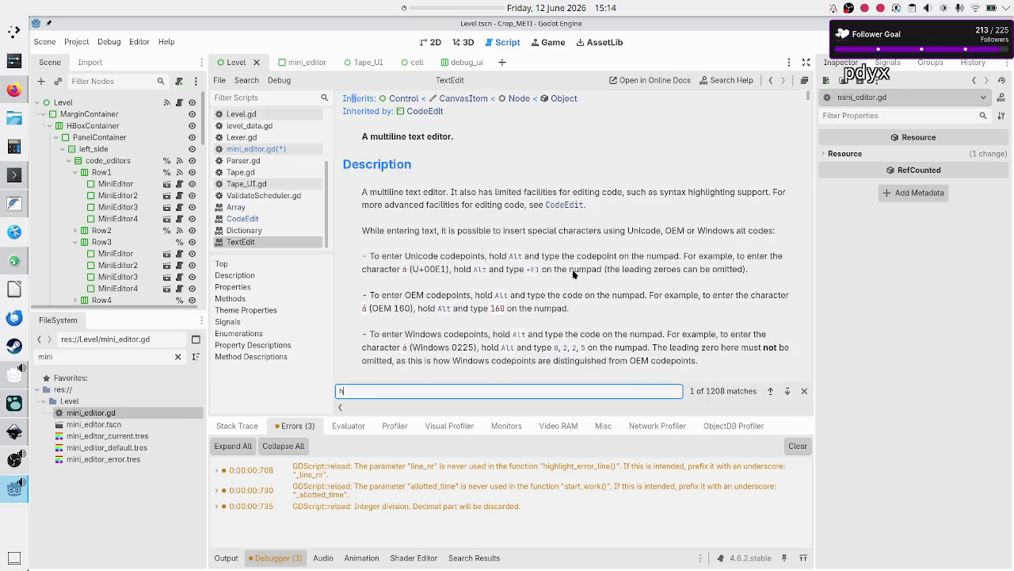
pyautogui.write('ighlight')
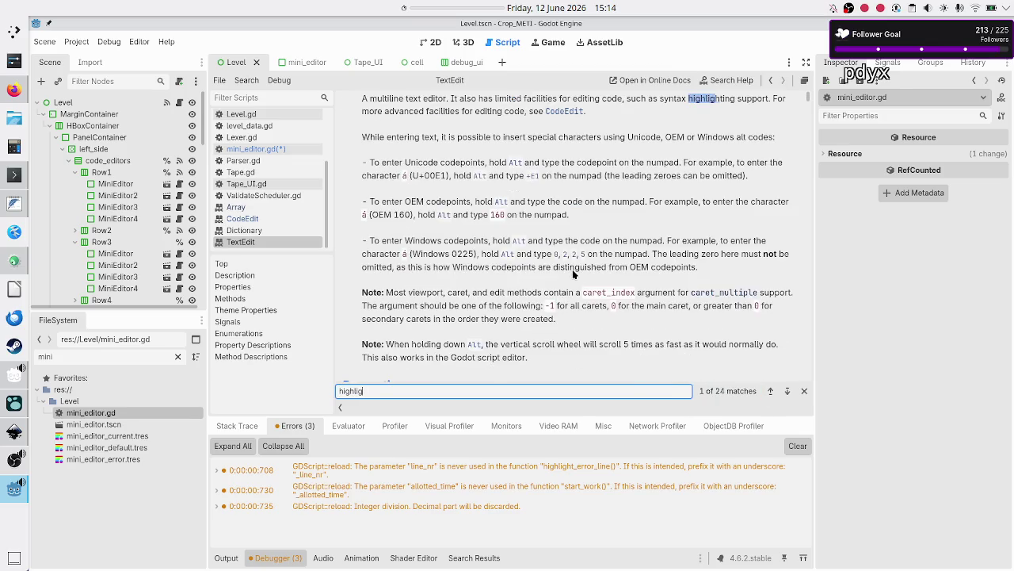
pyautogui.click(787, 392)
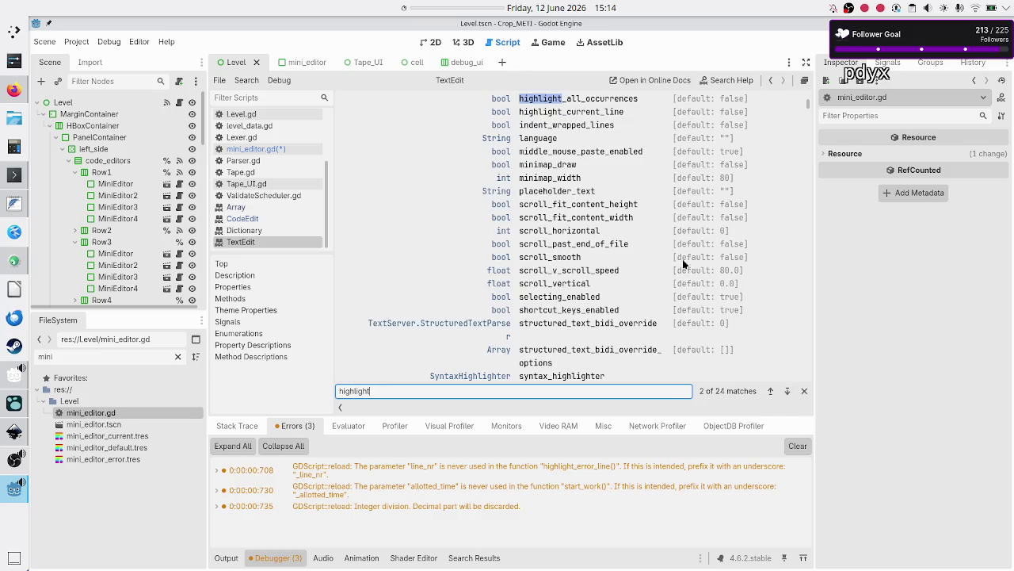
pyautogui.click(607, 112)
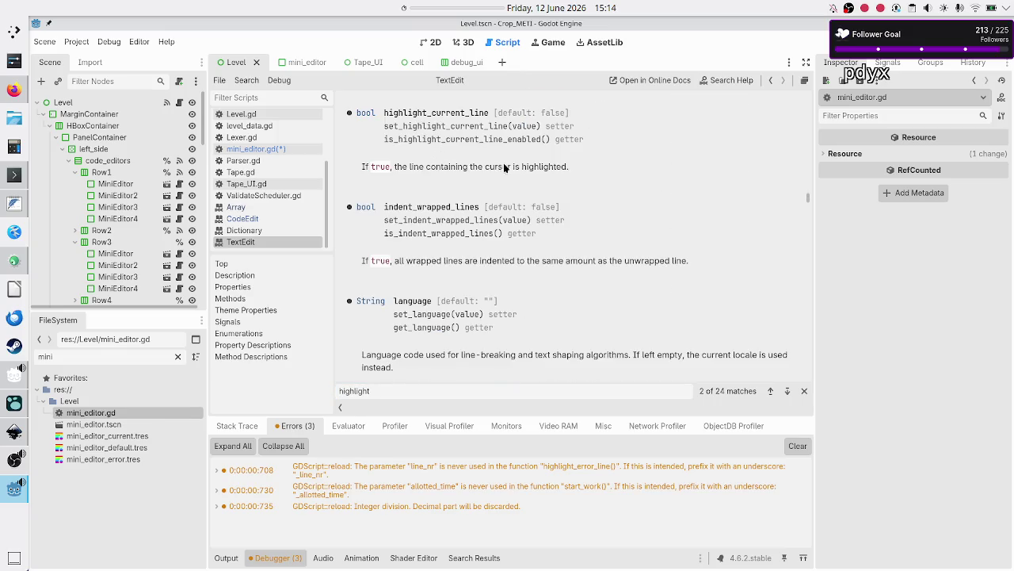
# - Copy the highlight_current_line property name and go back to mini_editor.gd
pyautogui.moveTo(512, 166); pyautogui.dragTo(482, 166)
pyautogui.click(478, 167)
pyautogui.moveTo(490, 115); pyautogui.dragTo(385, 115)
pyautogui.hotkey('ctrl', 'c')
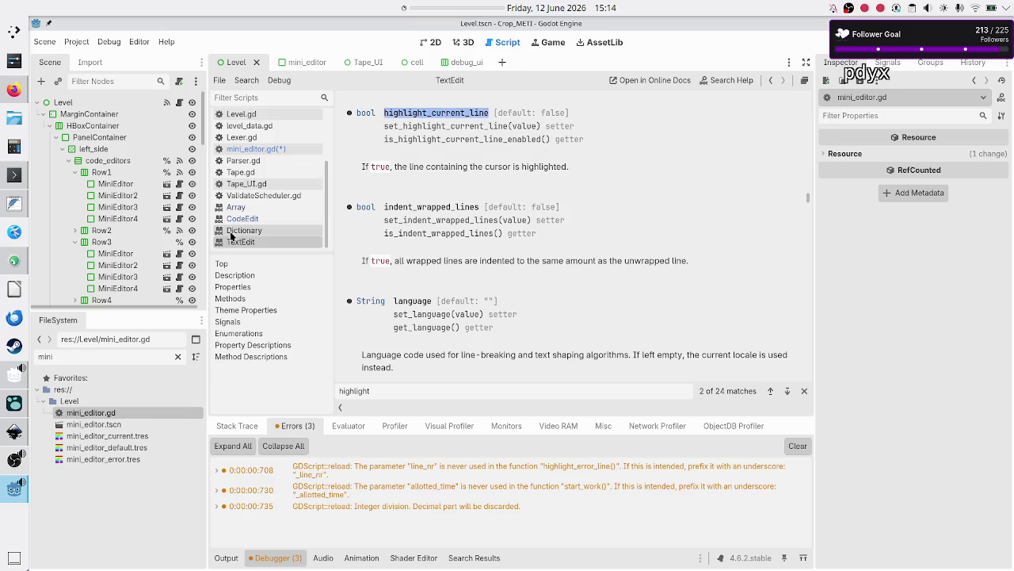
pyautogui.click(252, 149)
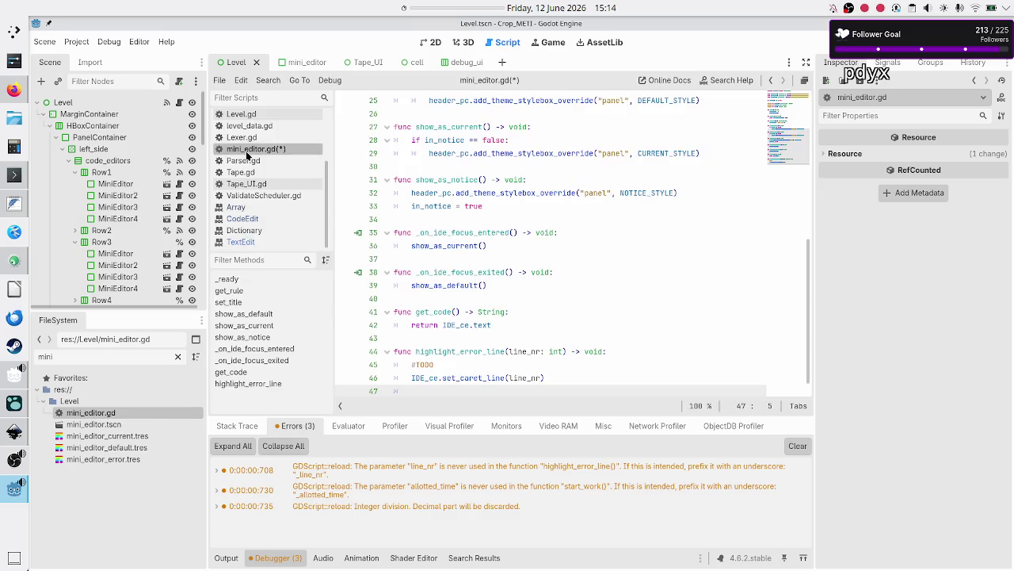
# - Paste highlight_current_line onto line 47 and prefix it with IDE_ce
pyautogui.hotkey('ctrl', 'v')
pyautogui.click(555, 378)
pyautogui.press('Home')
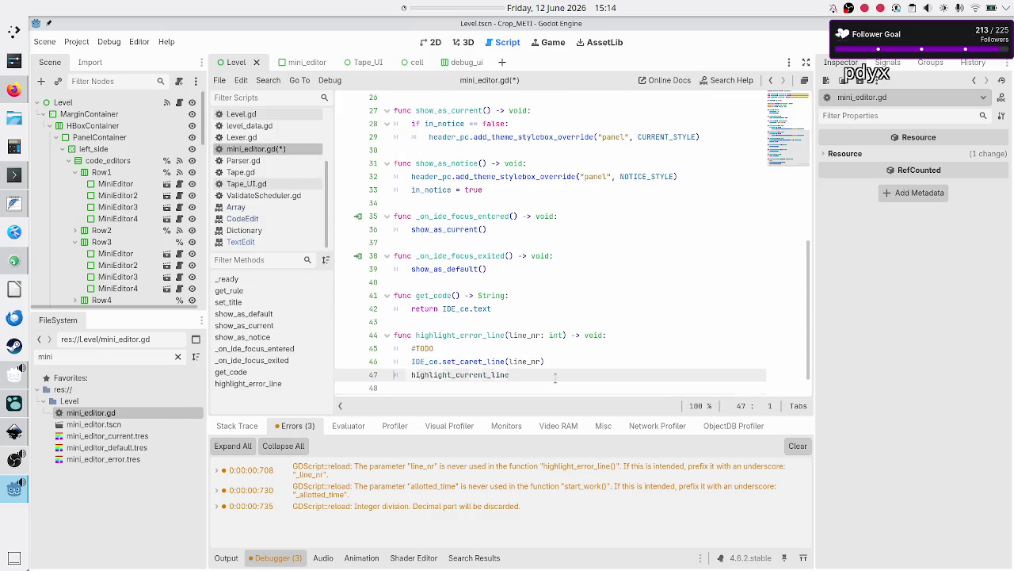
pyautogui.write('IDE_')
pyautogui.press('Return')
pyautogui.write('.')
pyautogui.press('Escape')
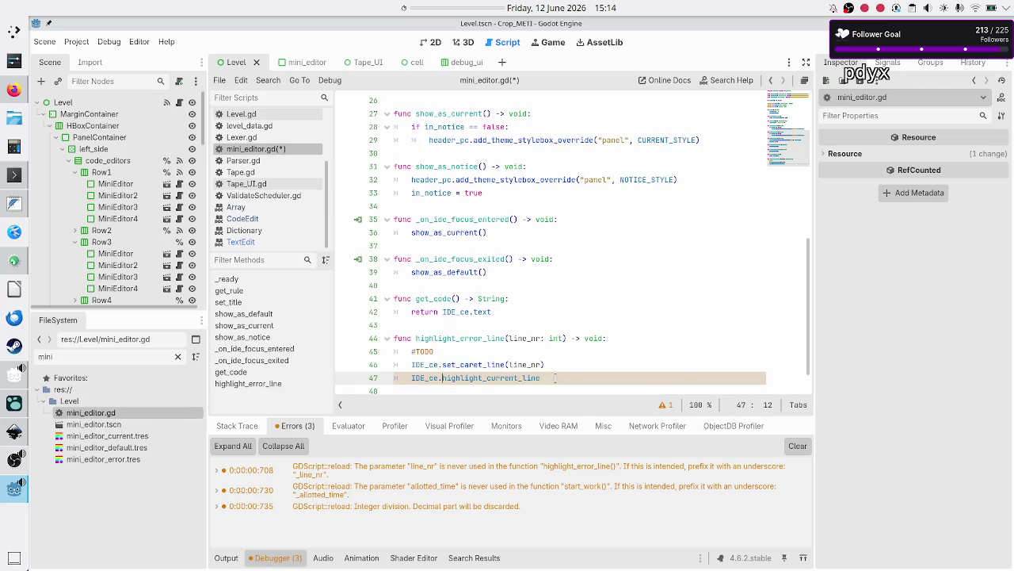
pyautogui.press('End')
pyautogui.write('()')
pyautogui.press('Return')
pyautogui.press('Return')
pyautogui.press('Return')
# - Make line 47 read IDE_ce.highlight_current_line = true, treating it as a property
pyautogui.press('BackSpace')
pyautogui.press('BackSpace')
pyautogui.press('BackSpace')
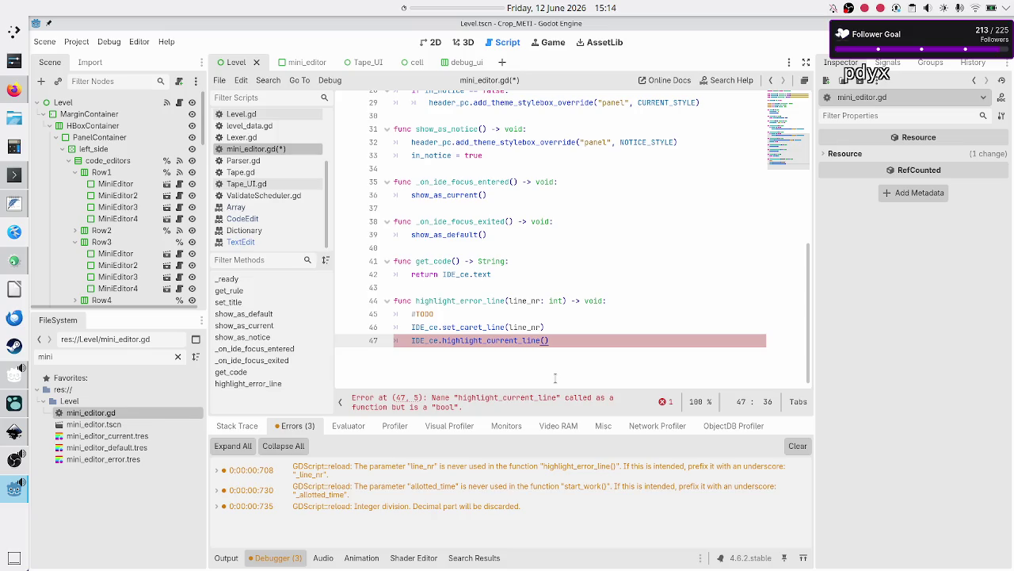
pyautogui.press('BackSpace')
pyautogui.press('BackSpace')
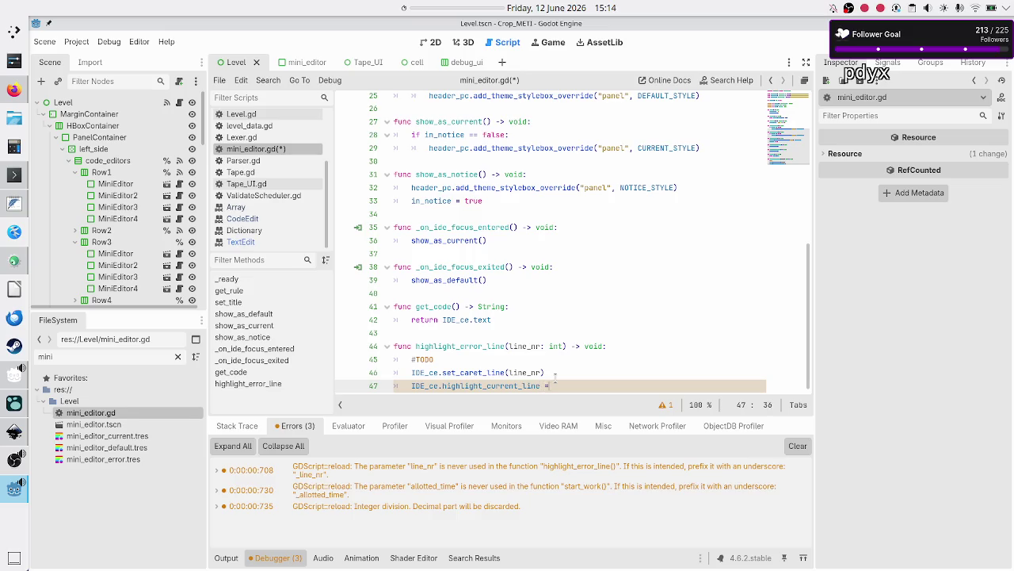
pyautogui.write(' true')
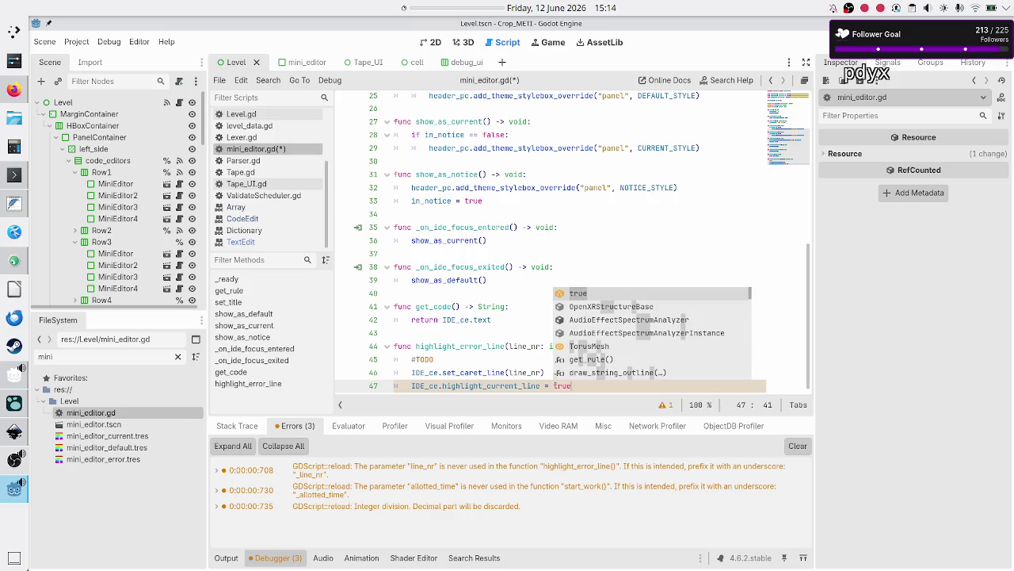
pyautogui.press('Up')
pyautogui.press('Up')
# - Delete the #TODO comment line, add a blank line after the function, and run the game
pyautogui.hotkey('shift', 'Home')
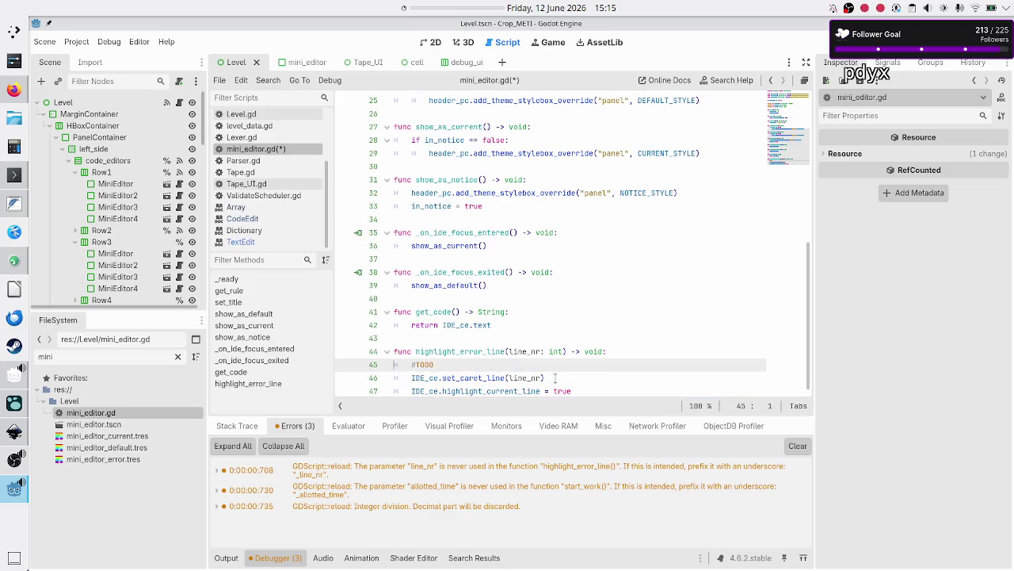
pyautogui.press('BackSpace')
pyautogui.press('BackSpace')
pyautogui.press('Down')
pyautogui.press('Down')
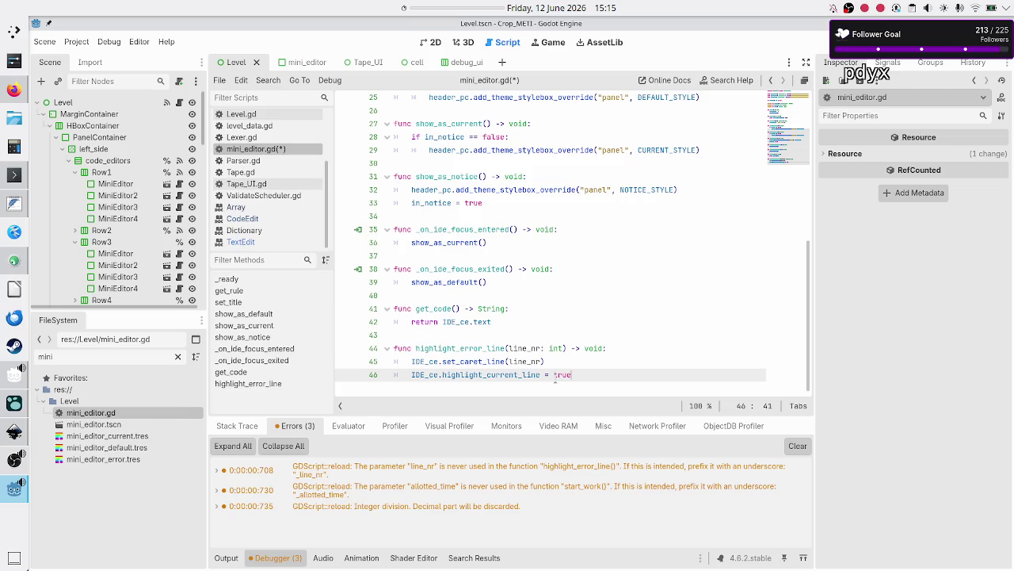
pyautogui.press('Return')
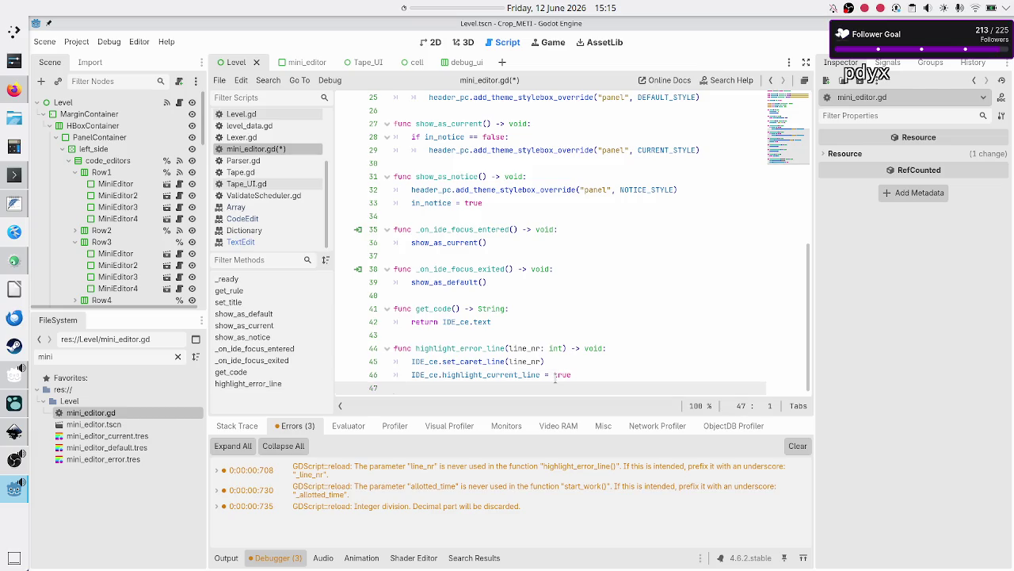
pyautogui.press('F6')
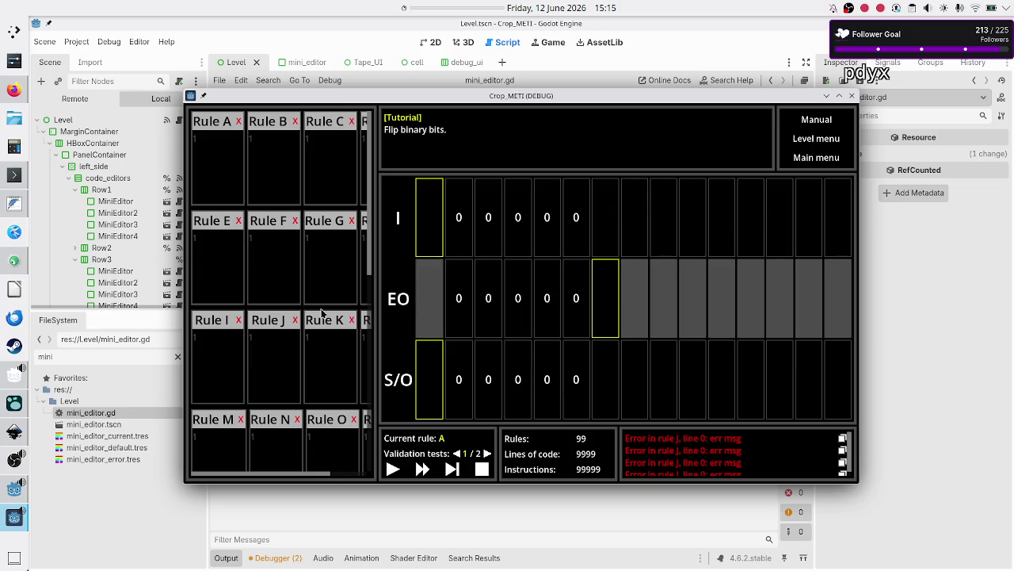
# - Enter 01R in Rule J and jump to the rule J error to check it turns red
pyautogui.click(274, 360)
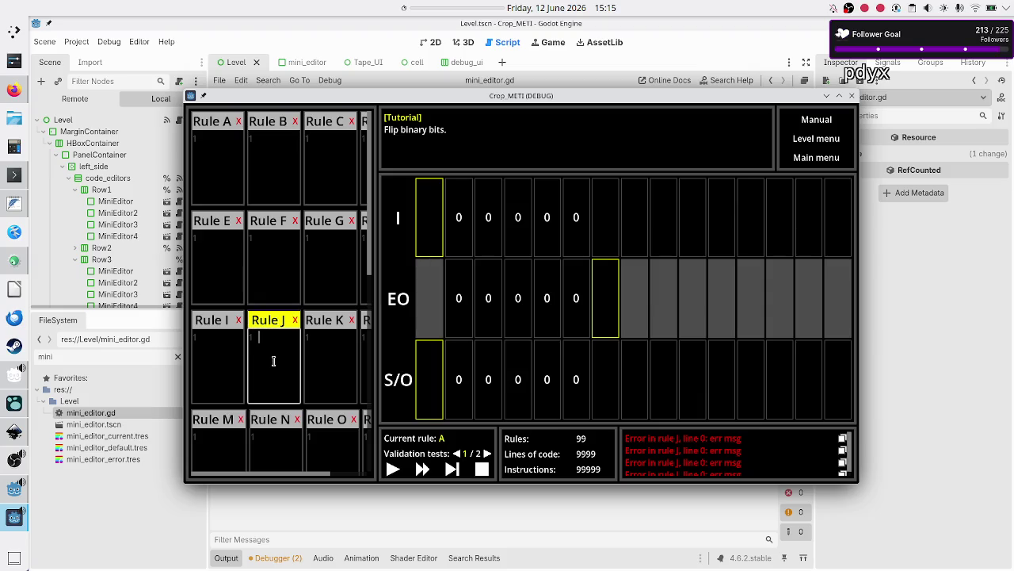
pyautogui.write('01R')
pyautogui.click(235, 251)
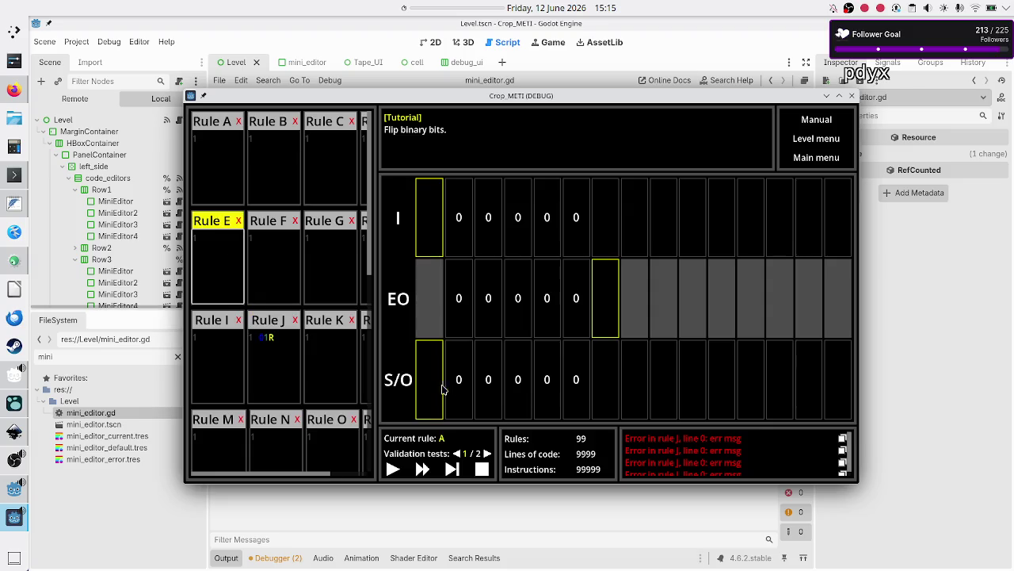
pyautogui.click(711, 451)
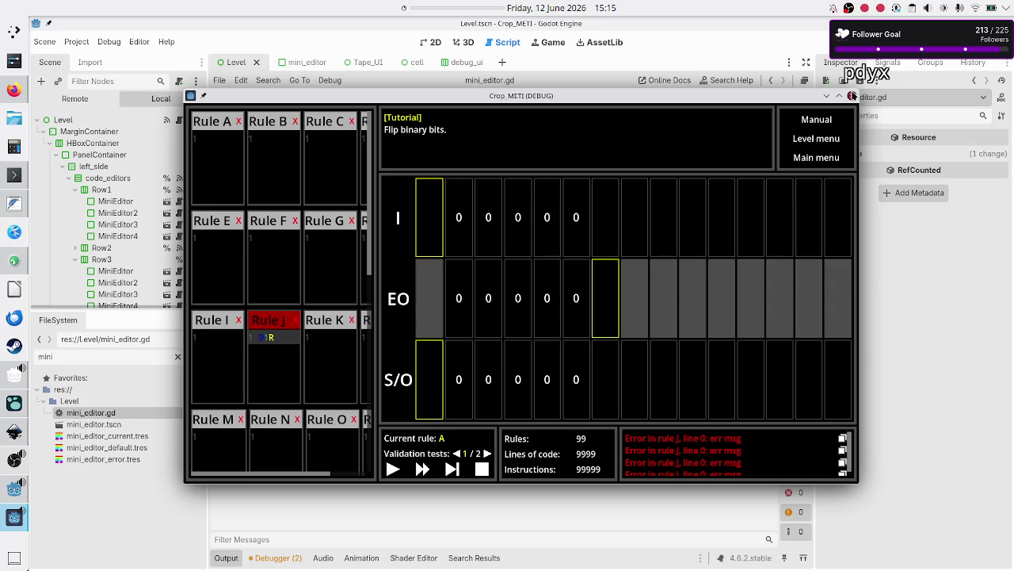
# - Close the running game and scroll mini_editor.gd back to the top
pyautogui.click(852, 96)
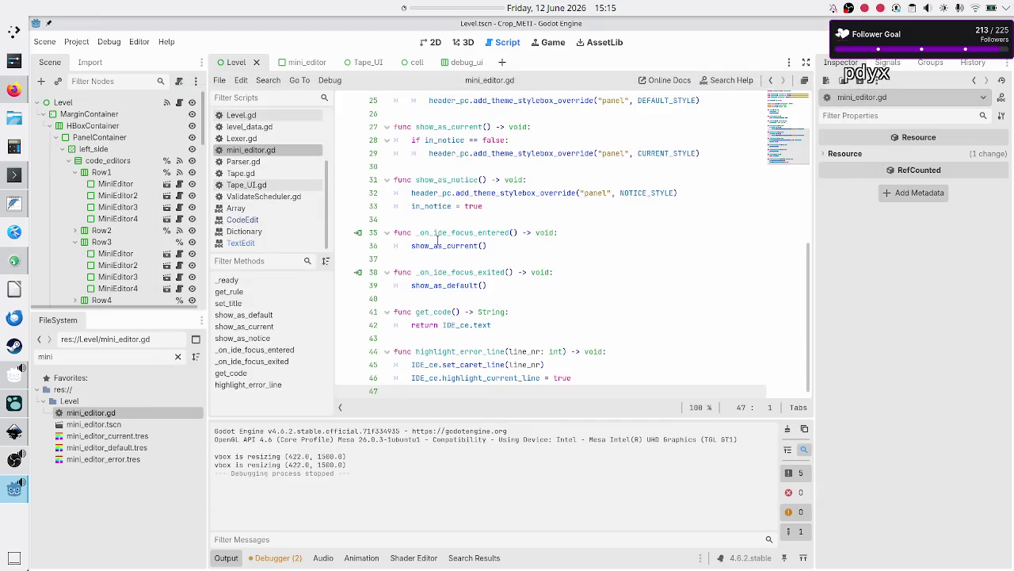
pyautogui.scroll(8, 437, 240)
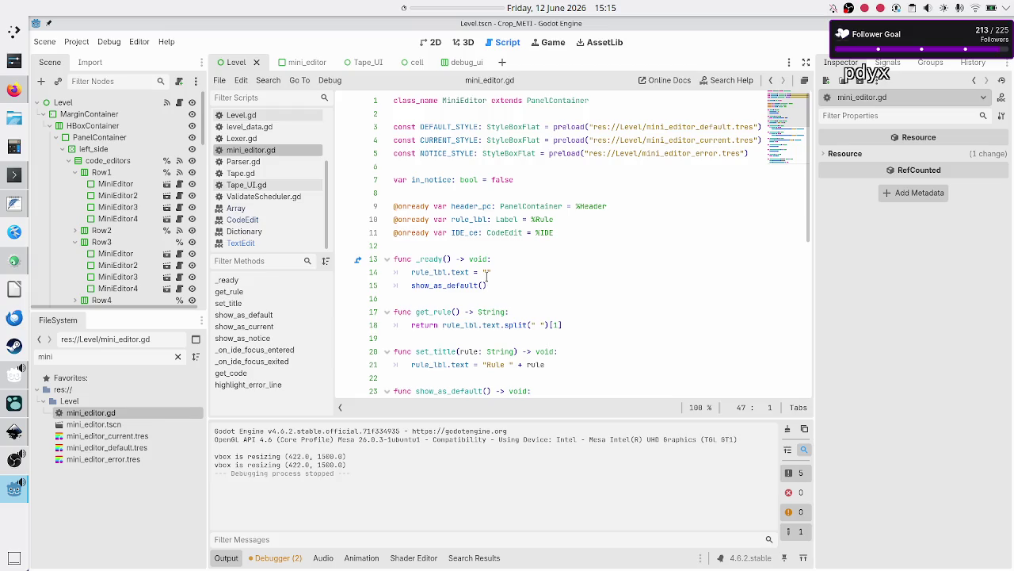
pyautogui.scroll(3, 288, 170)
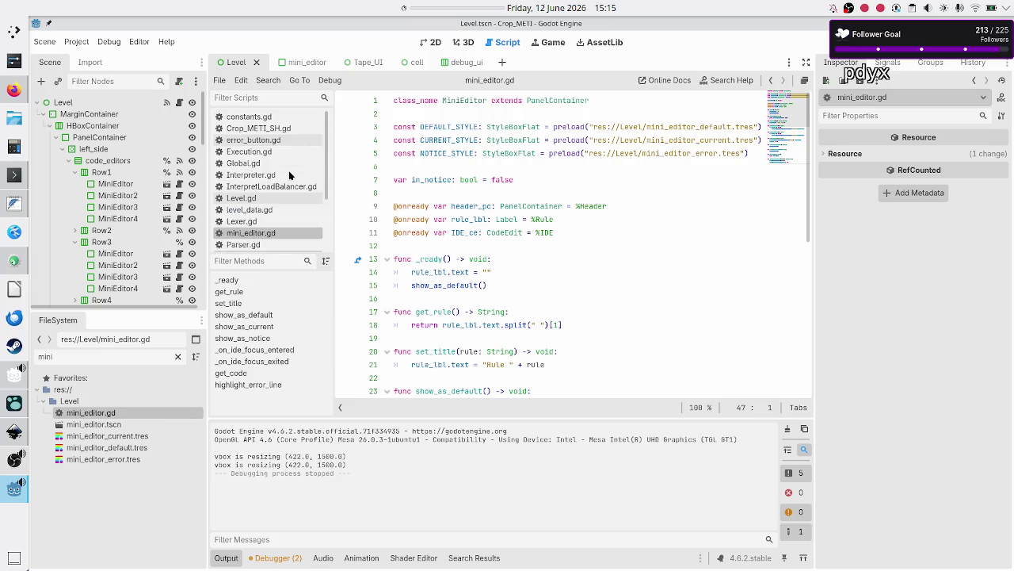
# - In error_button.gd, change line 14's line argument from 0 to 1, save, and rerun
pyautogui.click(301, 142)
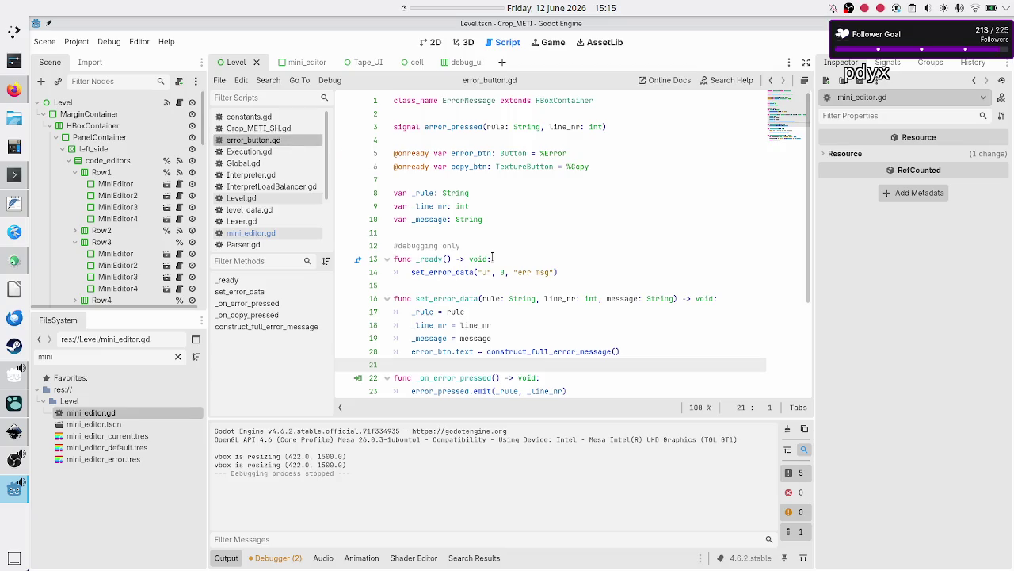
pyautogui.click(578, 273)
pyautogui.press('BackSpace')
pyautogui.write('1')
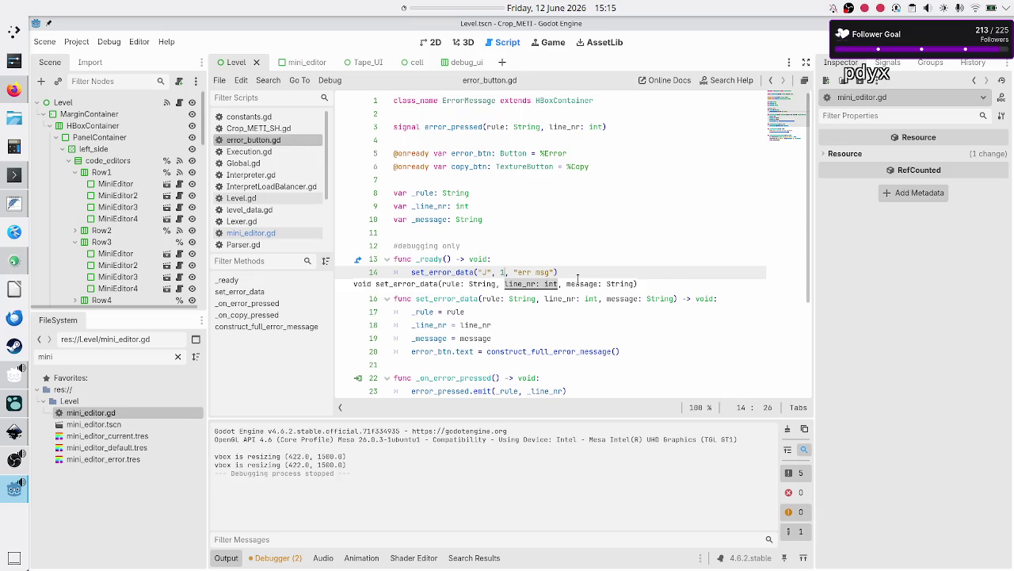
pyautogui.hotkey('ctrl', 's')
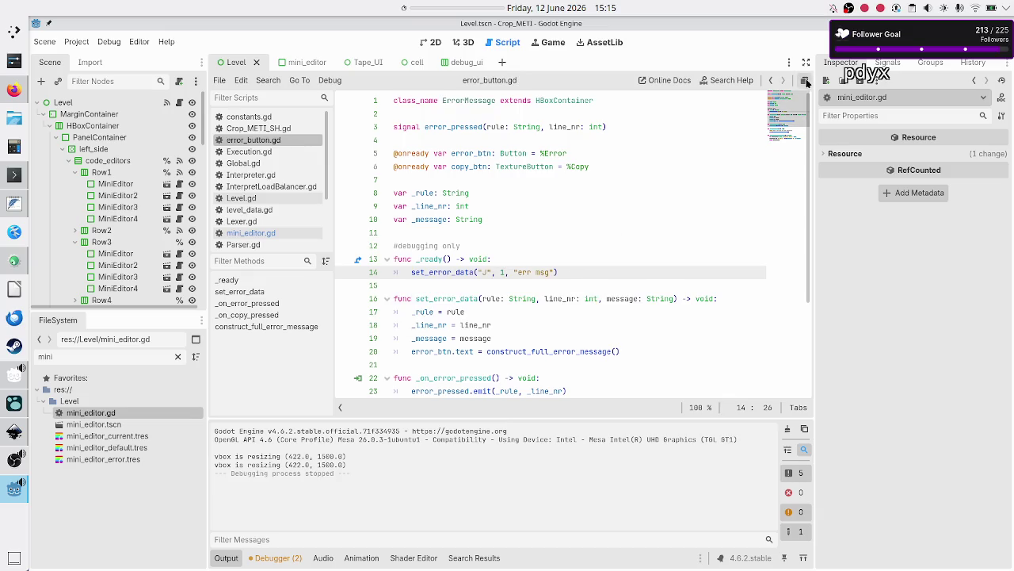
pyautogui.press('F5')
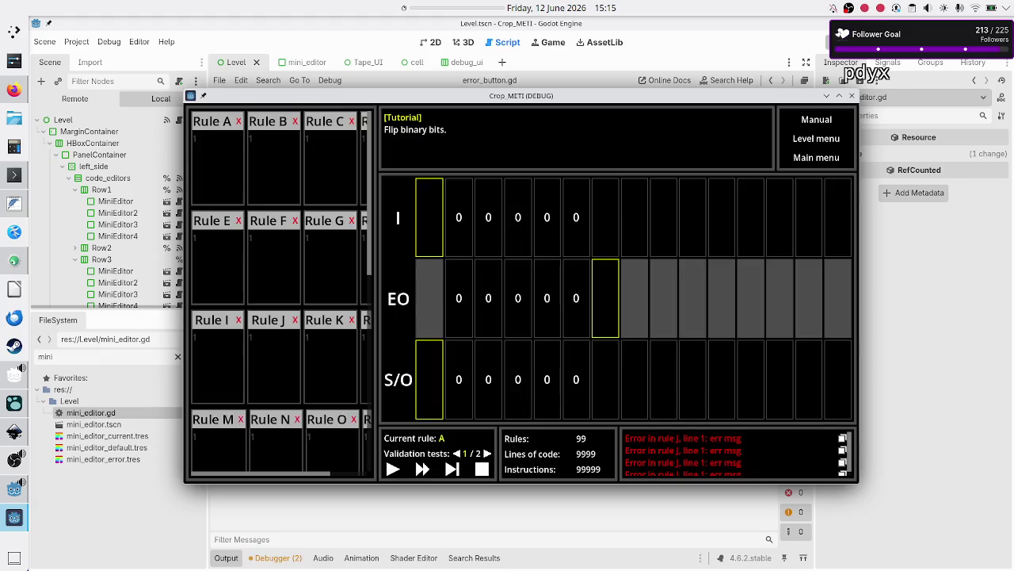
# - Enter 01R, 10R, ex.R into Rule J, jump to the rule J line 1 error, then close the game
pyautogui.click(277, 249)
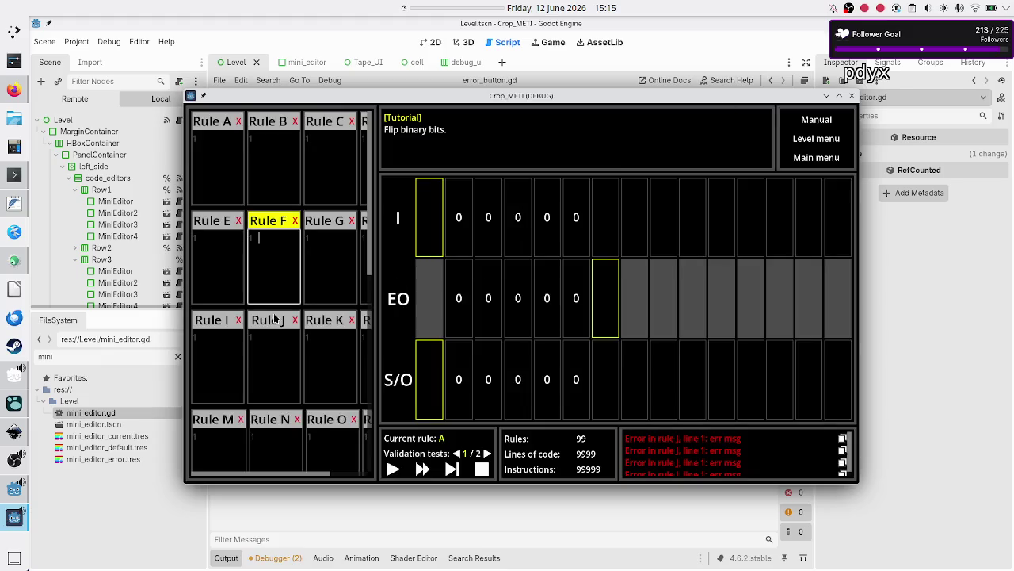
pyautogui.click(272, 354)
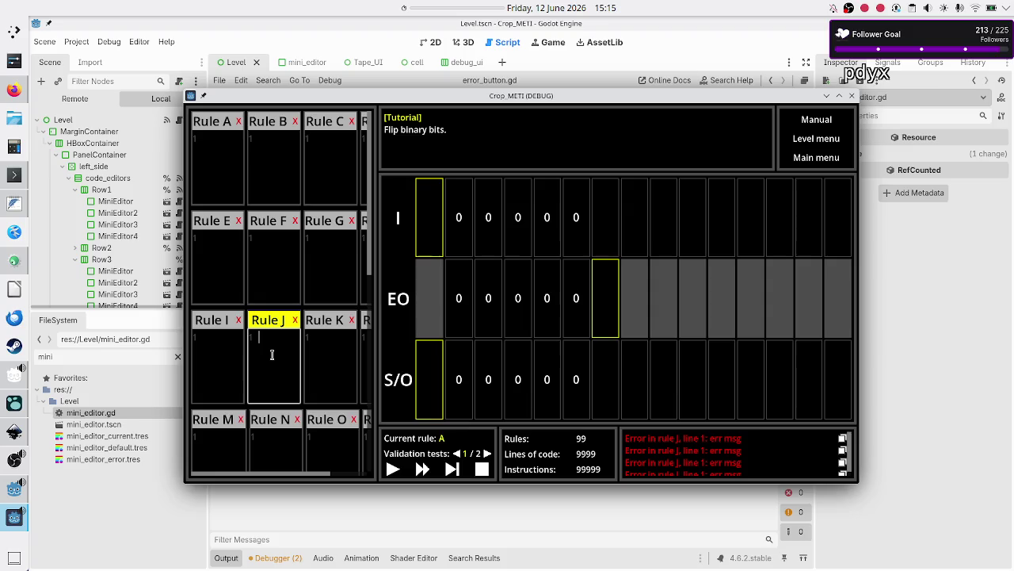
pyautogui.write('01R')
pyautogui.press('Return')
pyautogui.write('10R ')
pyautogui.write('ex')
pyautogui.write('.')
pyautogui.write('R')
pyautogui.click(697, 454)
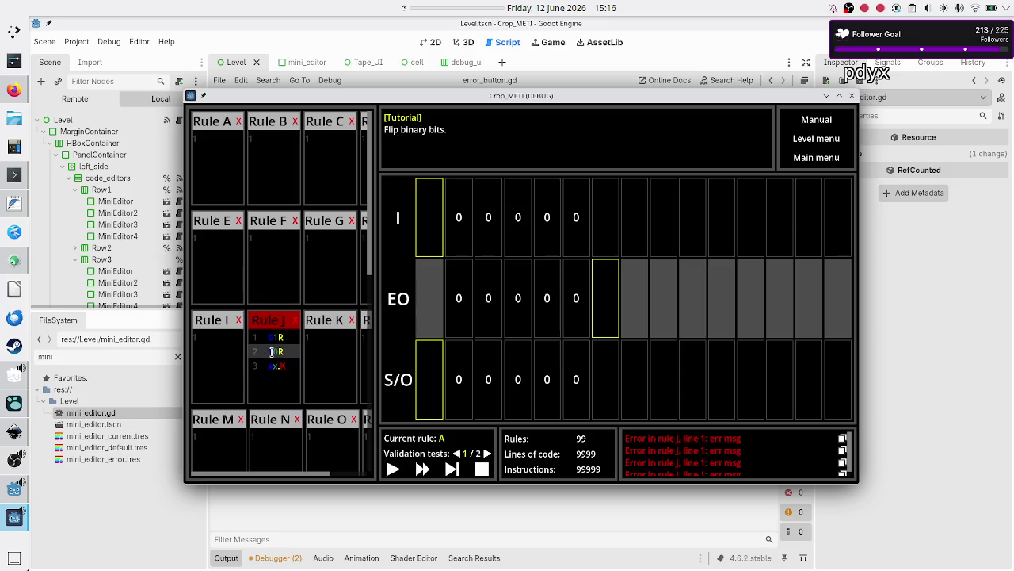
pyautogui.click(896, 253)
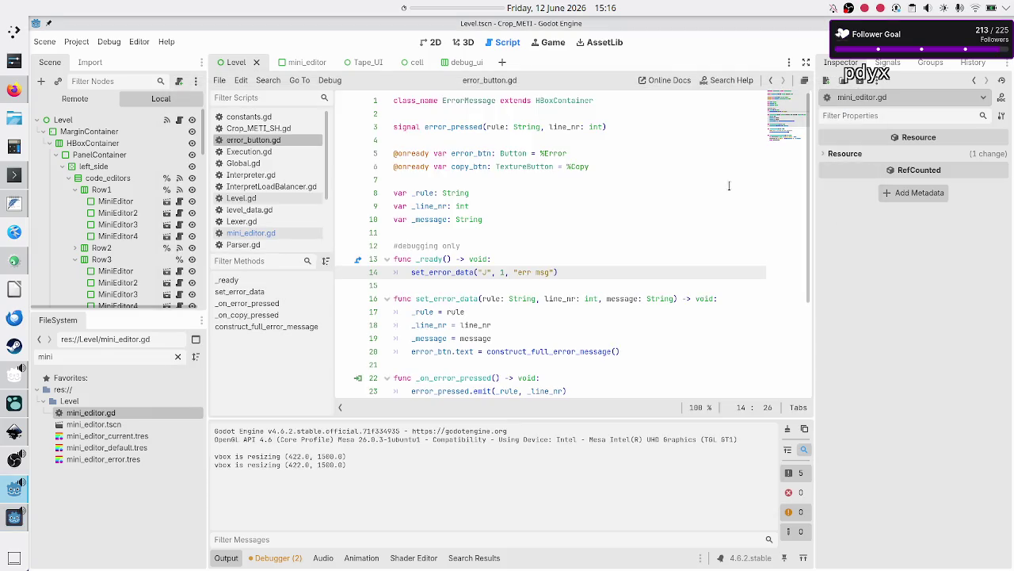
# - Open mini_editor.gd and select the set_caret_line call on line 45
pyautogui.click(579, 267)
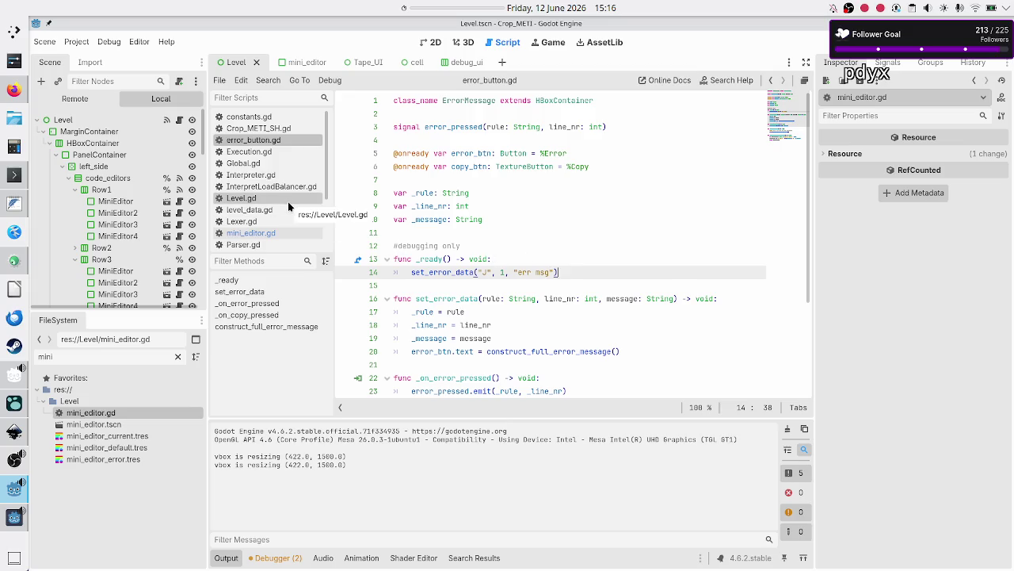
pyautogui.moveTo(437, 258)
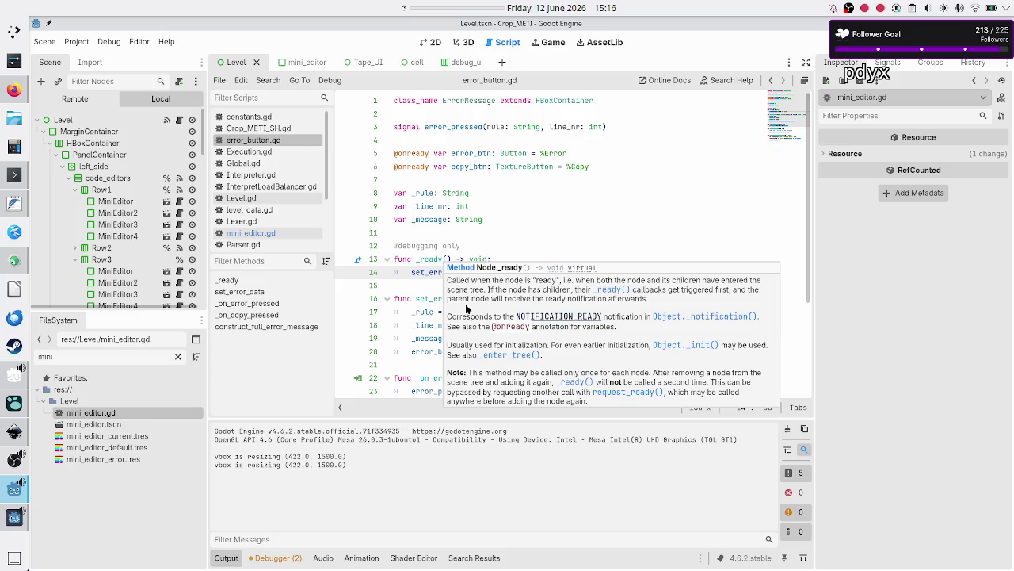
pyautogui.click(466, 312)
pyautogui.scroll(-3, 429, 337)
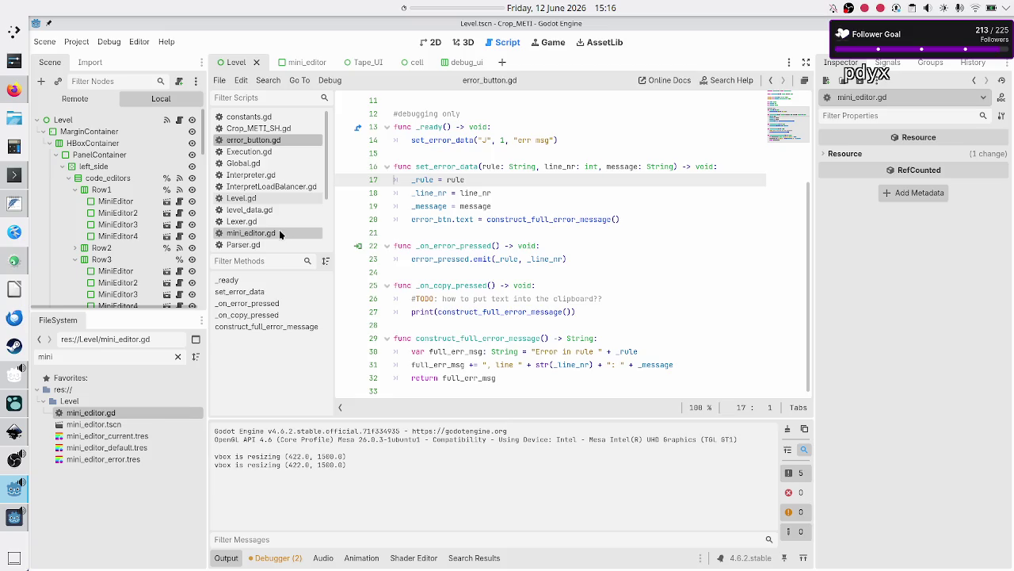
pyautogui.click(250, 232)
pyautogui.scroll(-5, 447, 337)
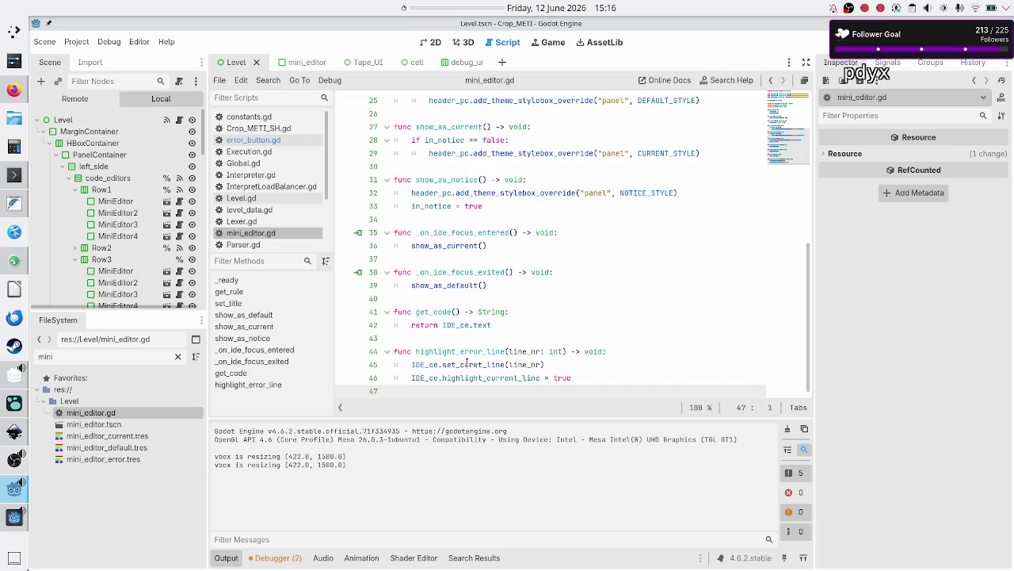
pyautogui.doubleClick(468, 363)
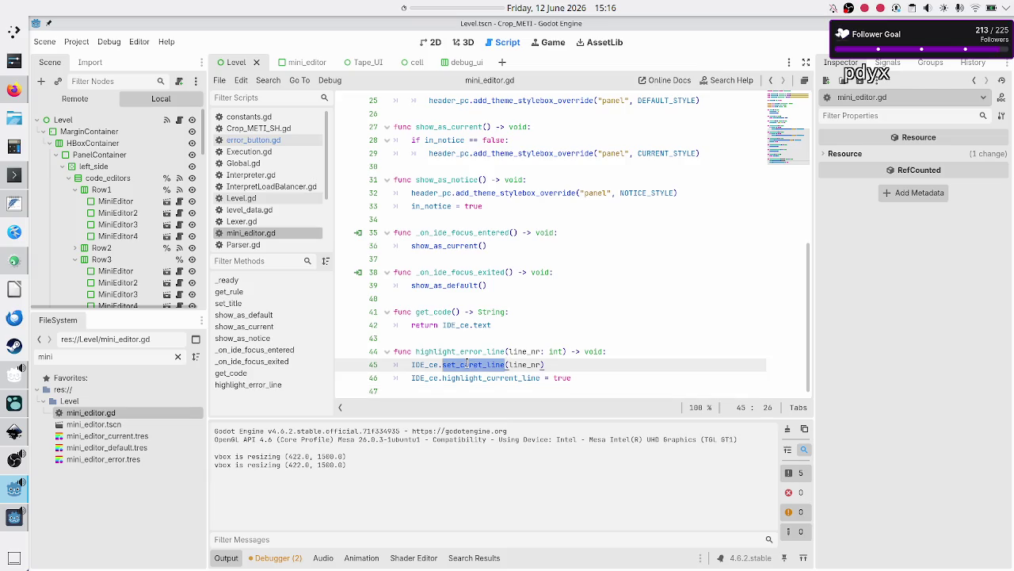
pyautogui.scroll(-3, 285, 241)
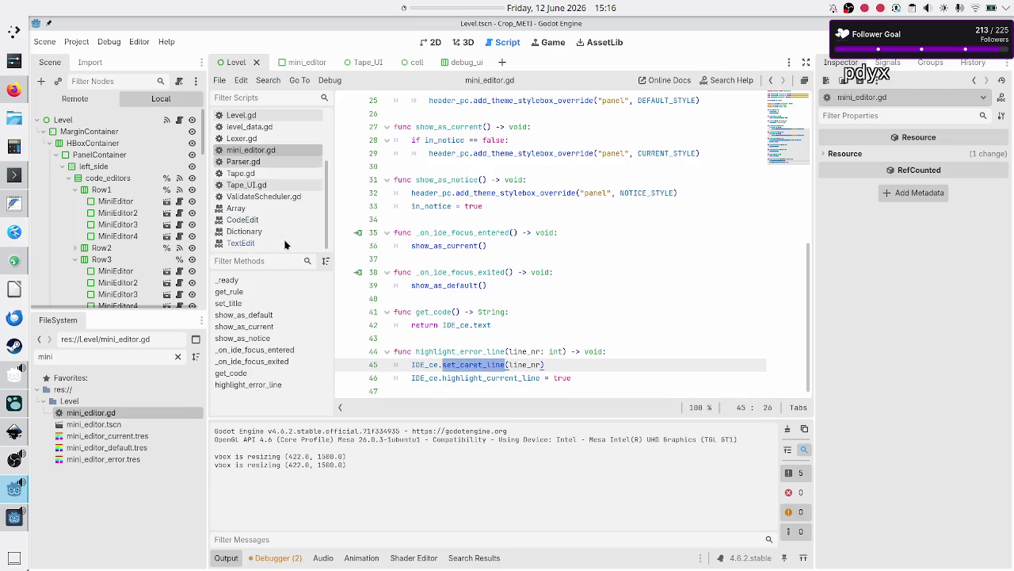
pyautogui.click(265, 243)
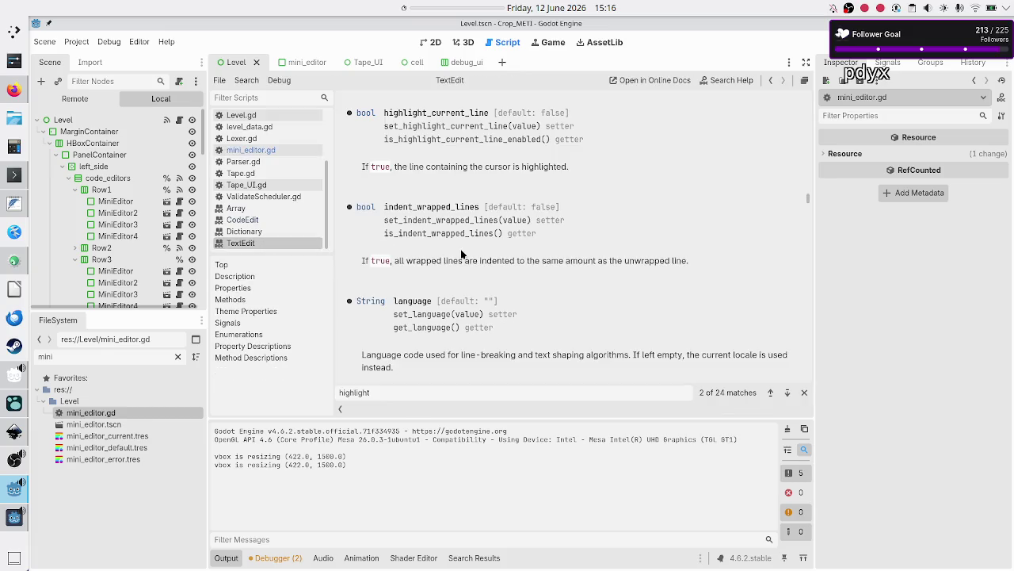
pyautogui.hotkey('ctrl', 'f')
pyautogui.write('set_care')
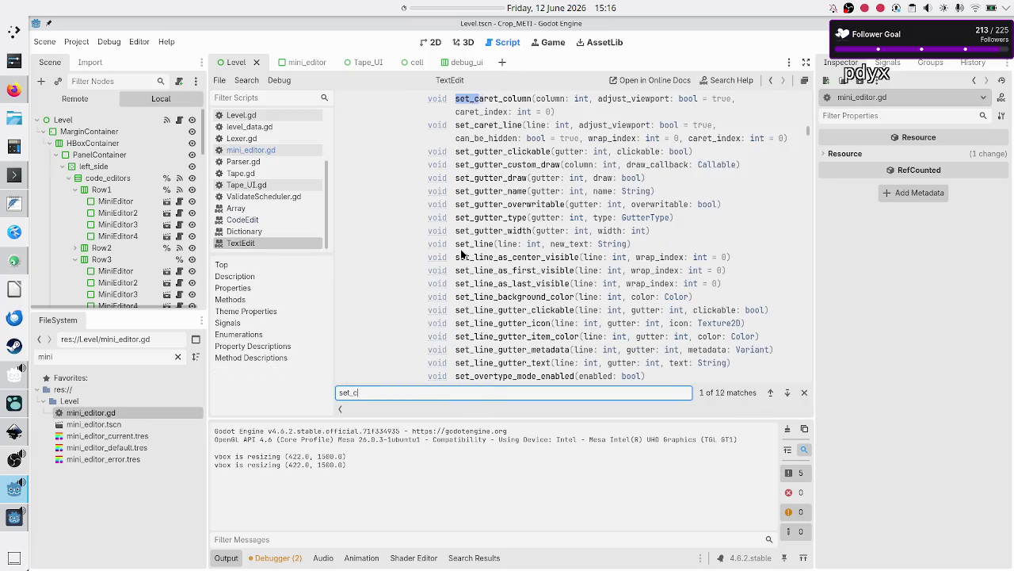
pyautogui.click(499, 127)
pyautogui.click(500, 126)
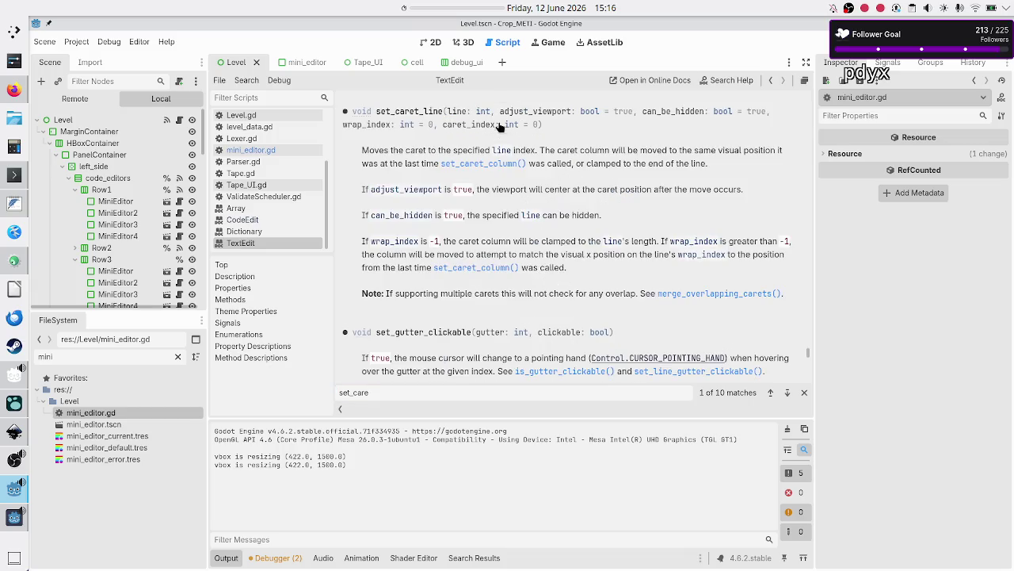
pyautogui.doubleClick(521, 150)
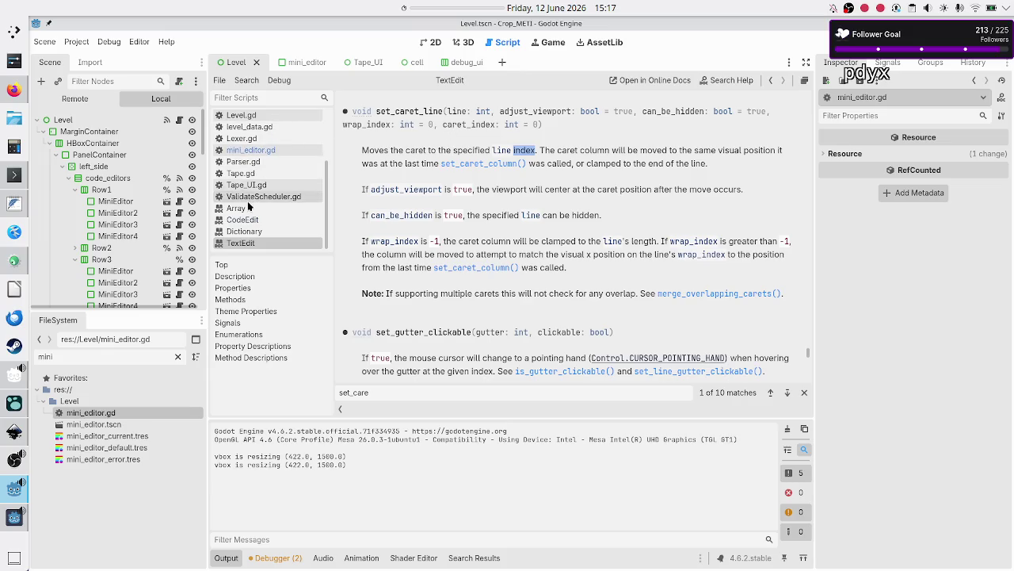
pyautogui.scroll(3, 248, 202)
pyautogui.scroll(-2, 249, 204)
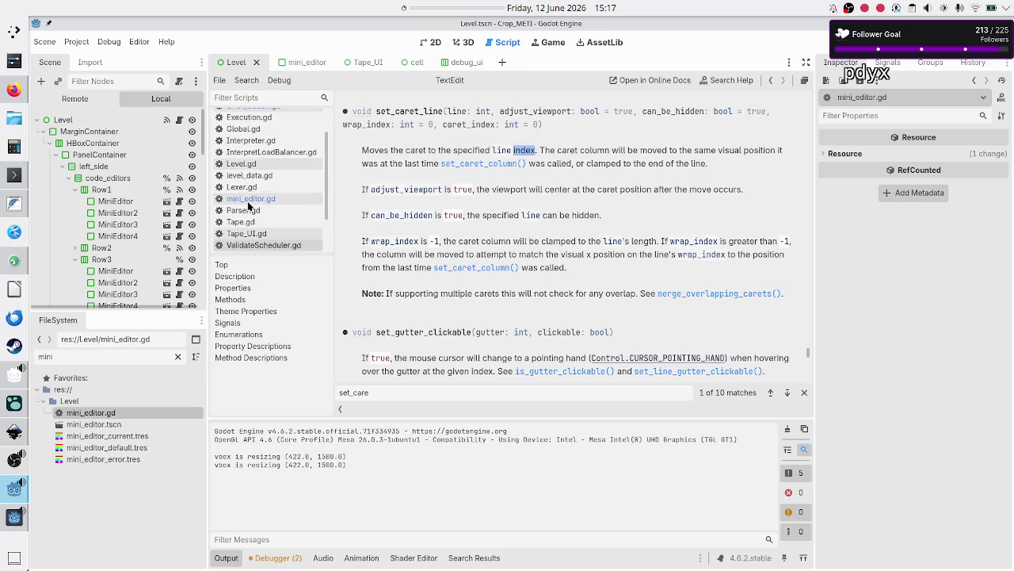
pyautogui.click(250, 198)
# - Change line 45 to IDE_ce.set_caret_line(line_nr - 1), save, stop the game, and rerun
pyautogui.click(527, 351)
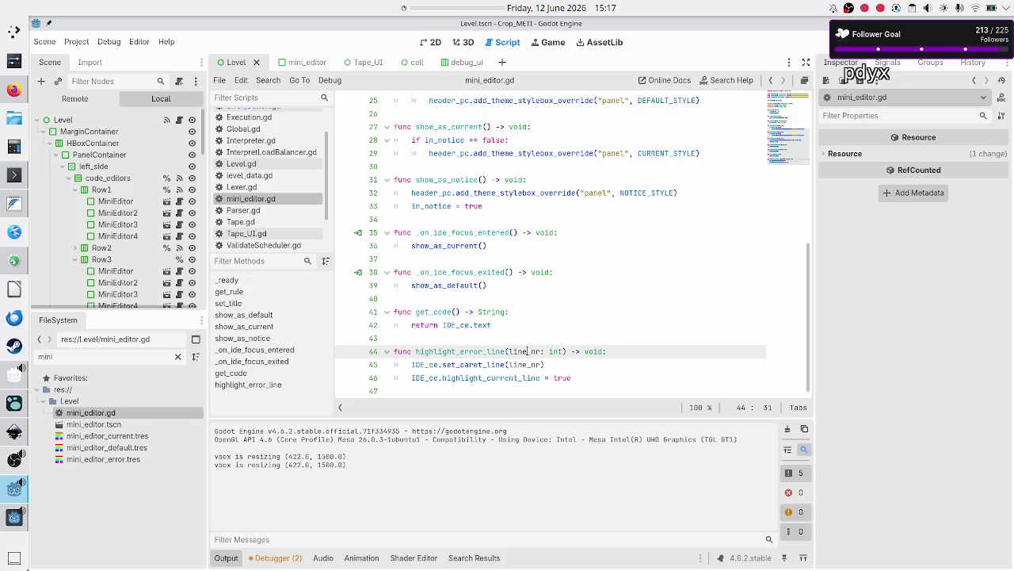
pyautogui.doubleClick(527, 351)
pyautogui.click(555, 365)
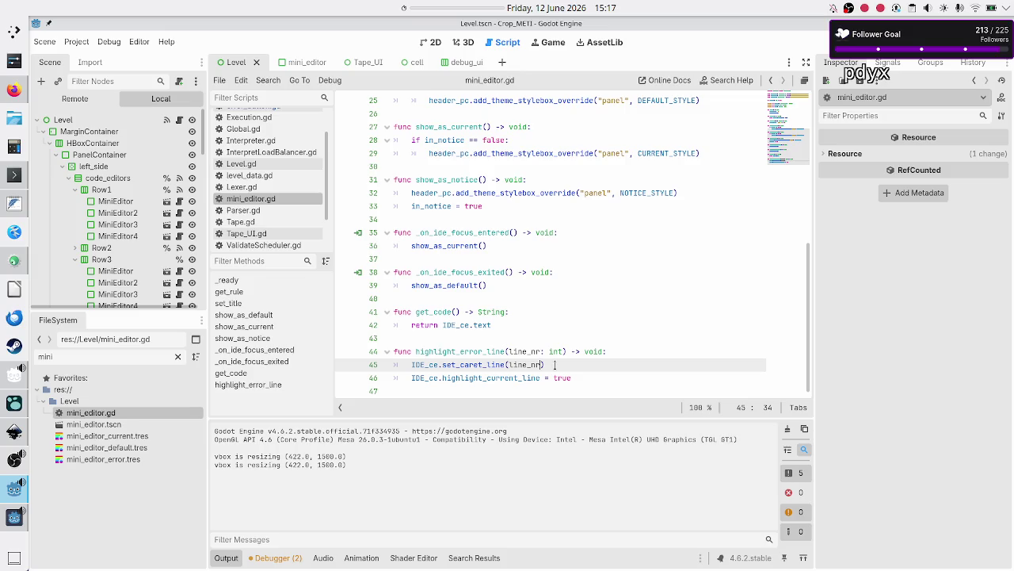
pyautogui.write('- 1')
pyautogui.press('Down')
pyautogui.press('Down')
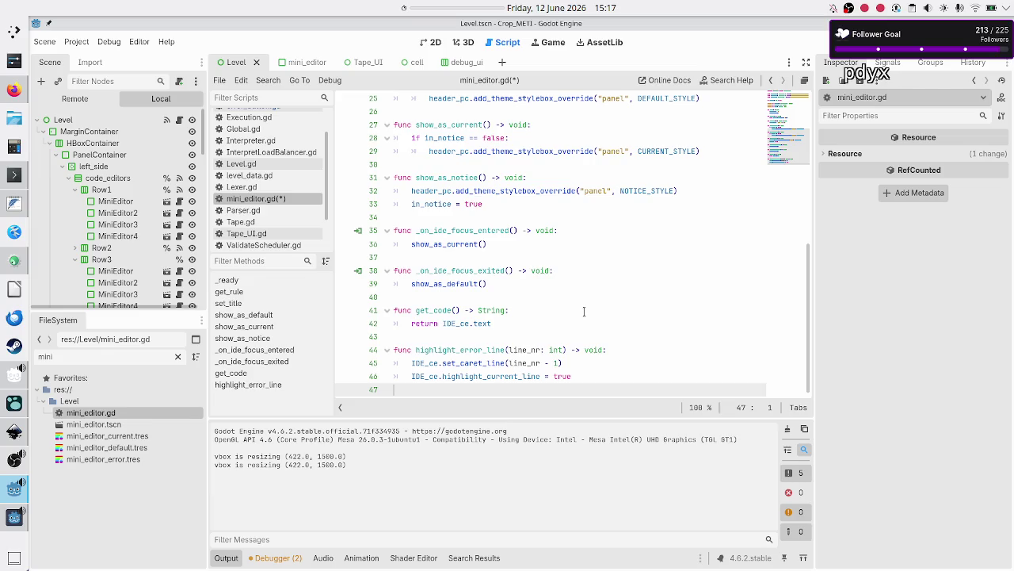
pyautogui.hotkey('ctrl', 's')
pyautogui.press('F8')
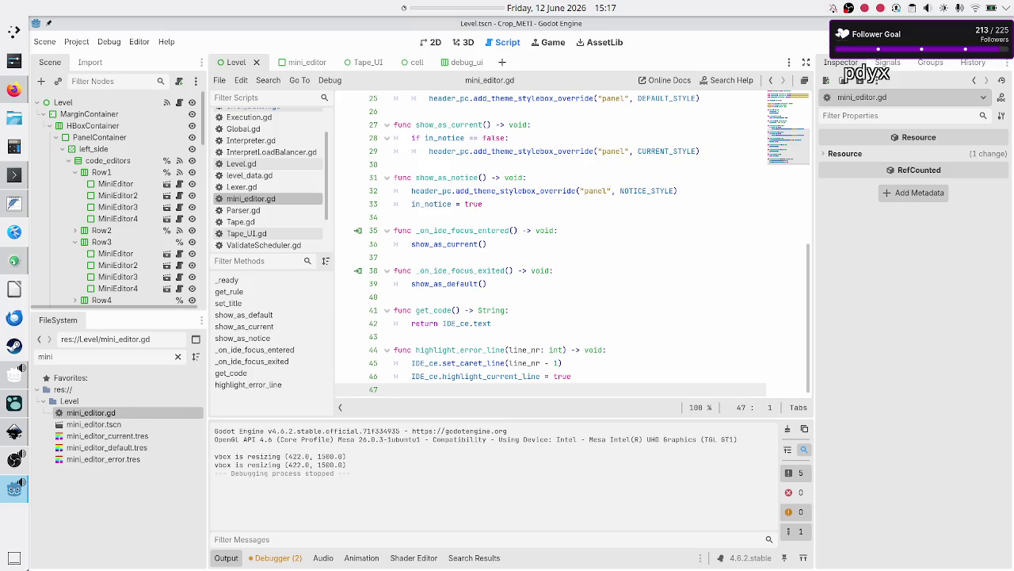
pyautogui.press('F5')
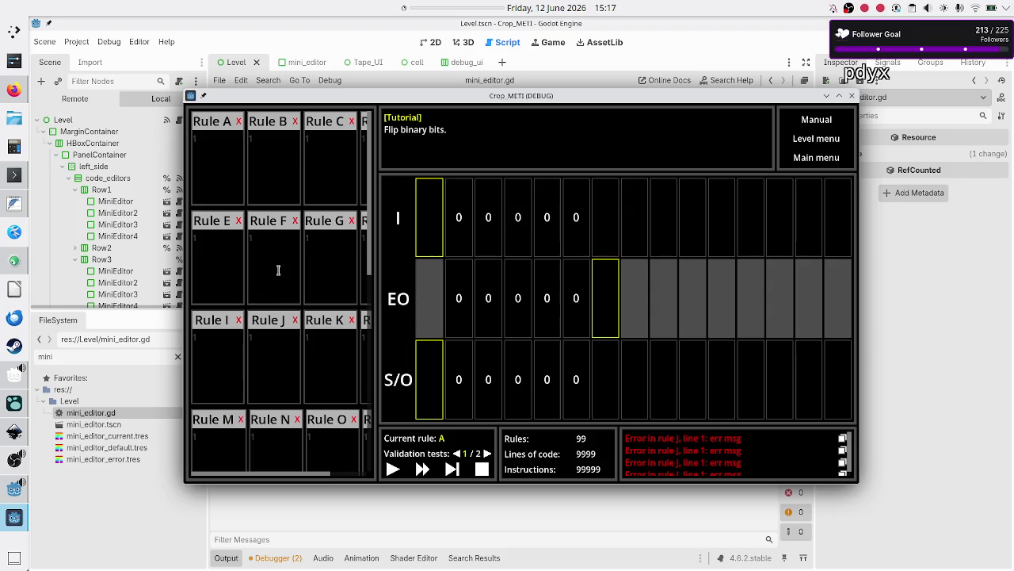
# - Type 01R and a second line '1R 0R x0' into the Rule J editor
pyautogui.click(274, 343)
pyautogui.write('01')
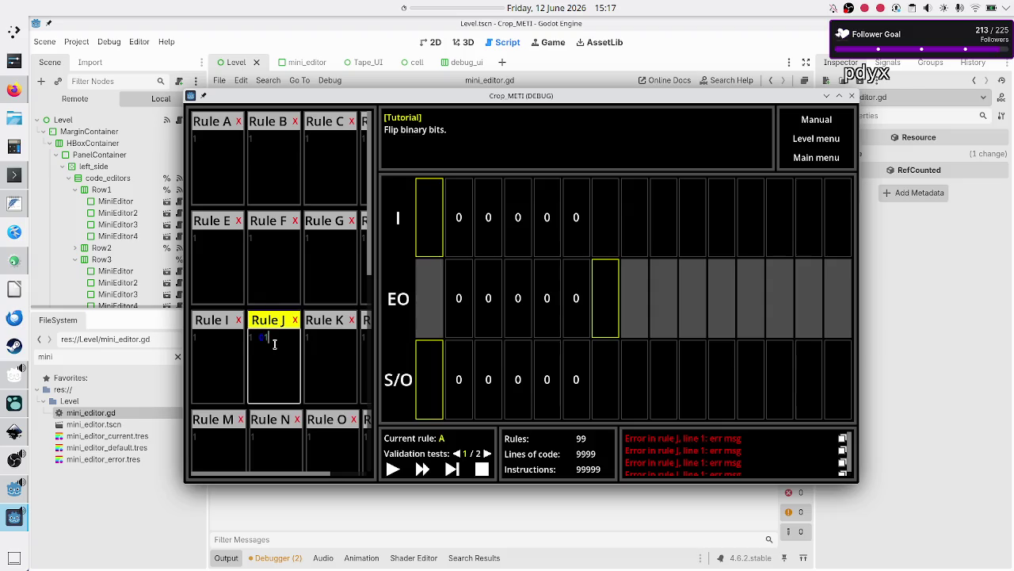
pyautogui.write('R')
pyautogui.press('Return')
pyautogui.write('1R 0R ')
pyautogui.write('x')
pyautogui.write('0')
pyautogui.hotkey('ctrl', 'a')
pyautogui.click(274, 344)
# - Jump to the Rule J error to see its line 1 highlighted, then close the game
pyautogui.click(267, 255)
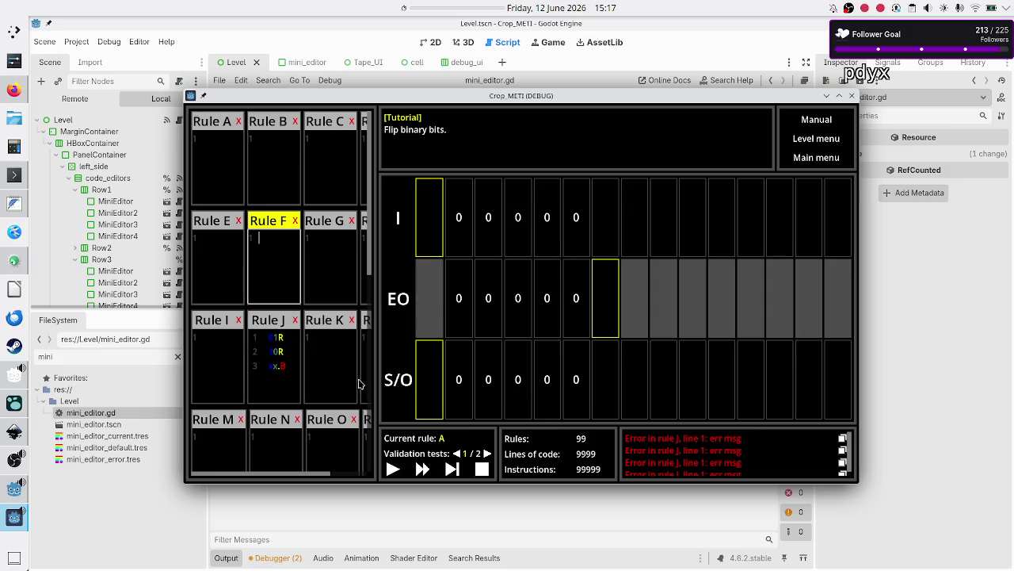
pyautogui.click(297, 372)
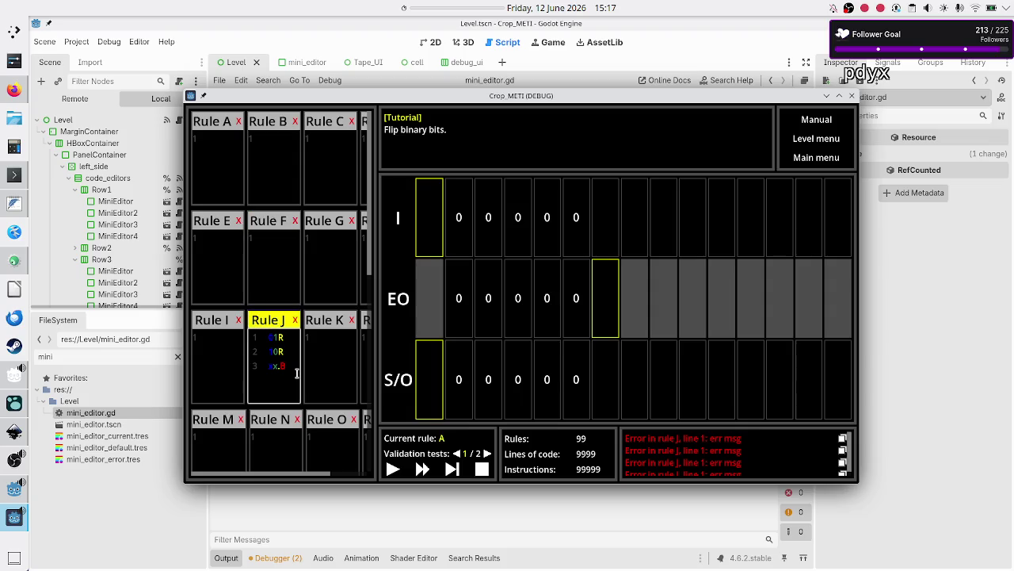
pyautogui.click(271, 235)
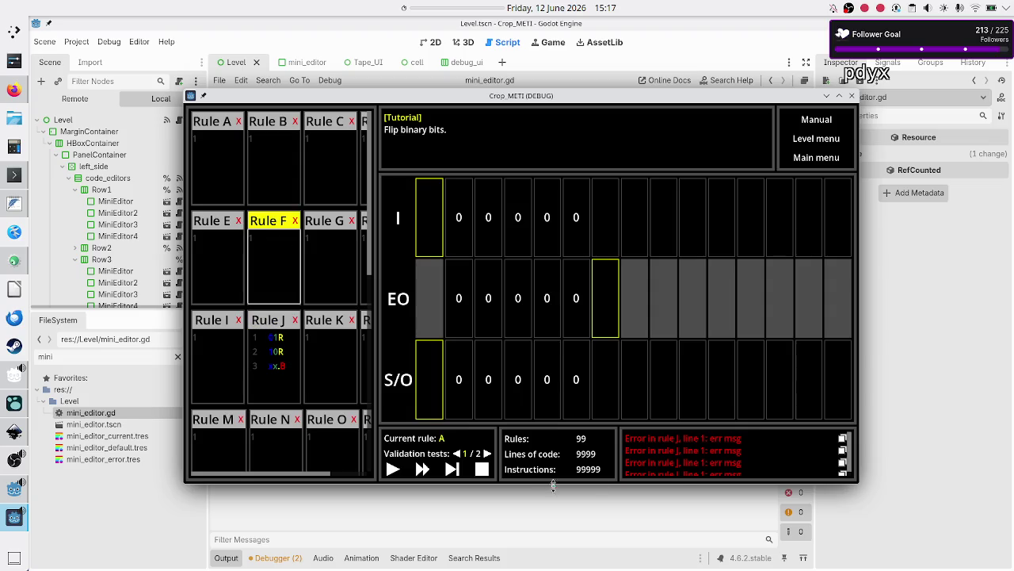
pyautogui.click(738, 451)
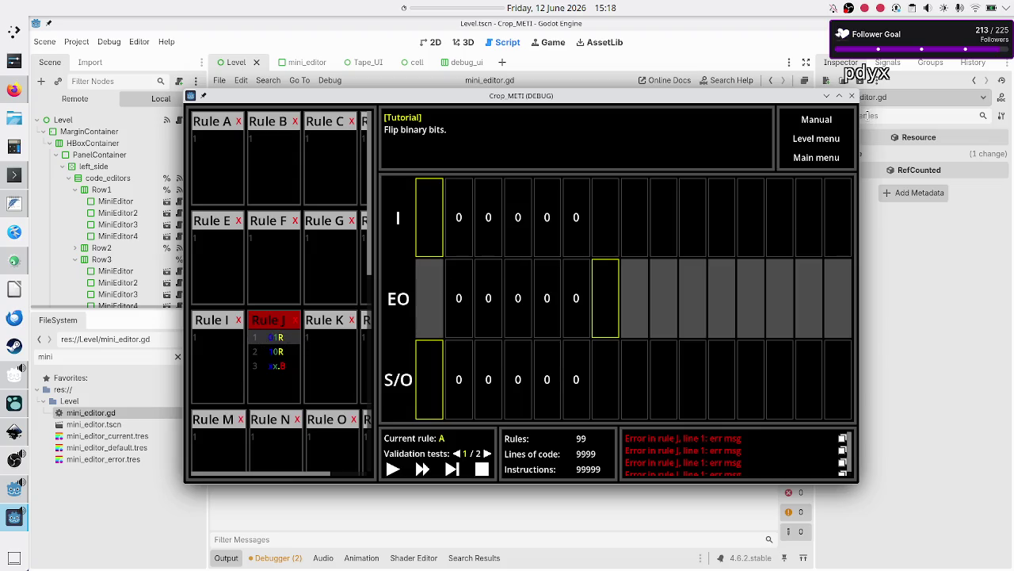
pyautogui.click(852, 95)
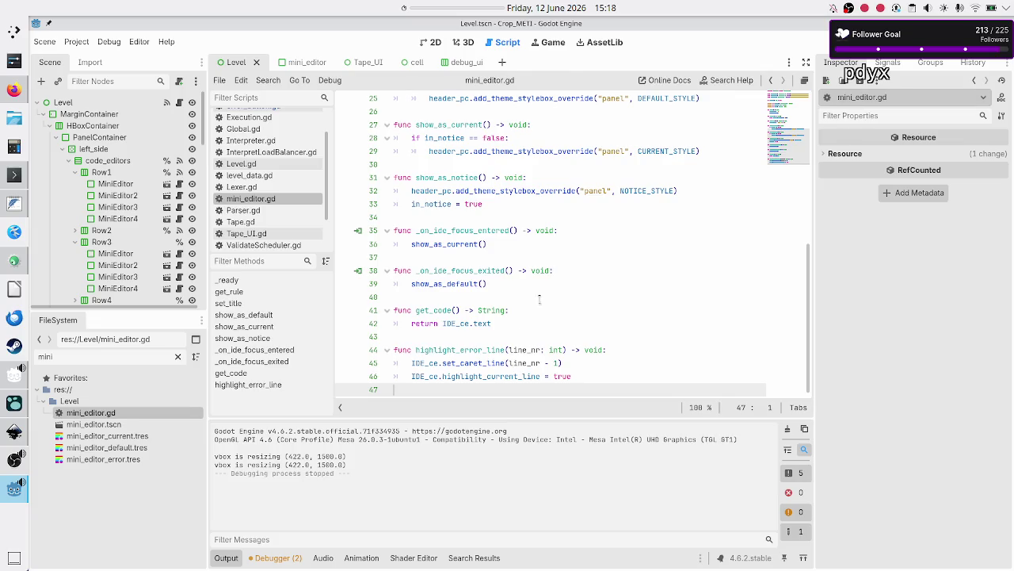
# - Add '#TODO: can I also change the color of the highlighting?' below line 46 and save
pyautogui.click(583, 377)
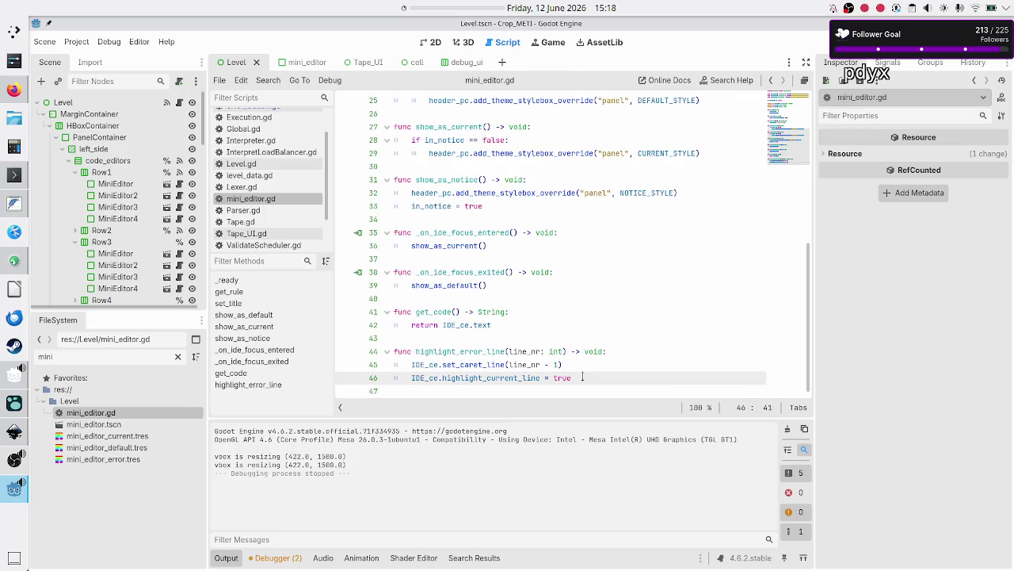
pyautogui.press('Return')
pyautogui.write('#TODO: can I also change the color of the highlighting?')
pyautogui.hotkey('ctrl', 's')
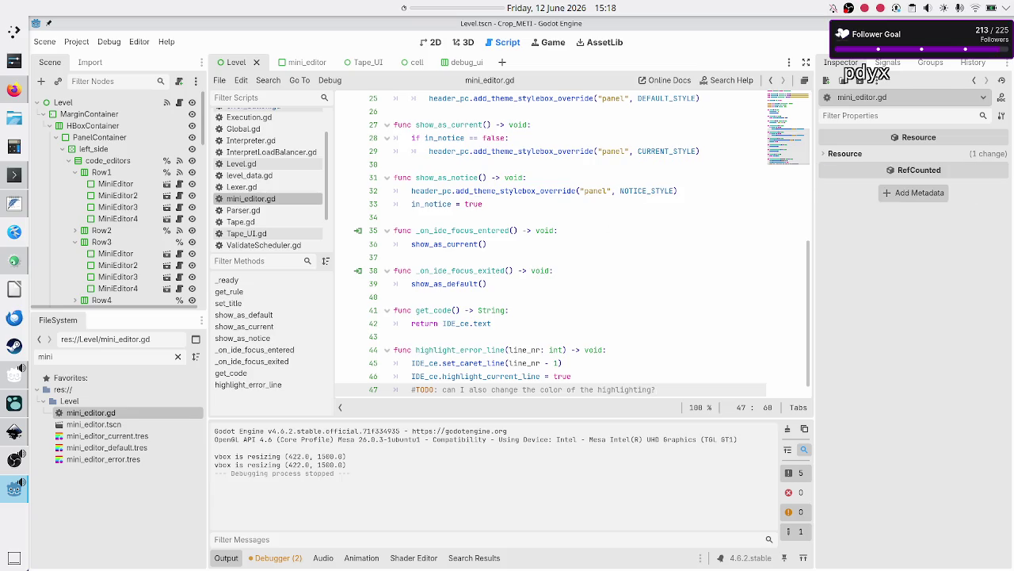
# - Move the caret around lines 33–35 of mini_editor.gd
pyautogui.click(572, 234)
pyautogui.click(489, 206)
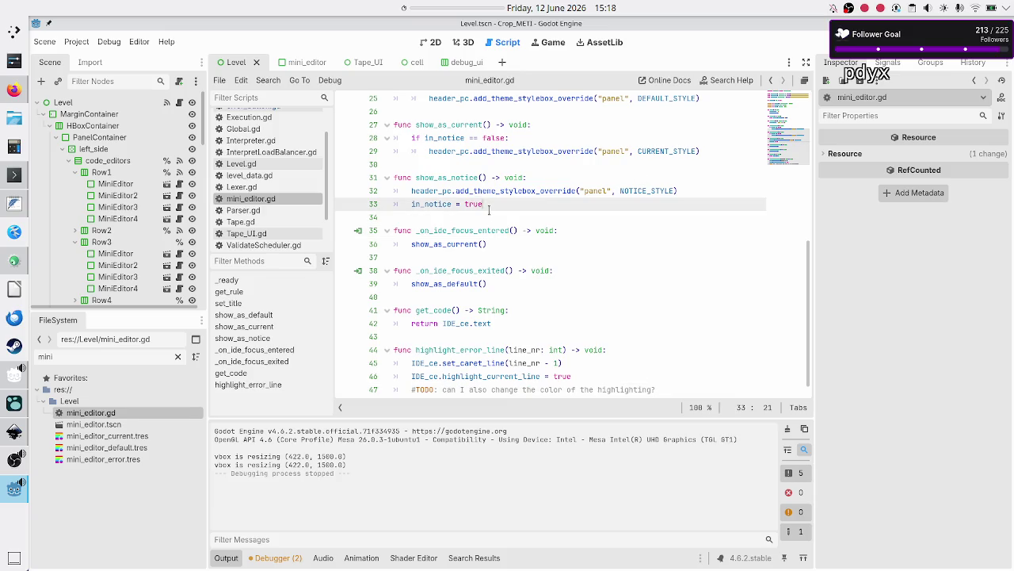
pyautogui.press('Down')
pyautogui.press('Down')
pyautogui.press('Up')
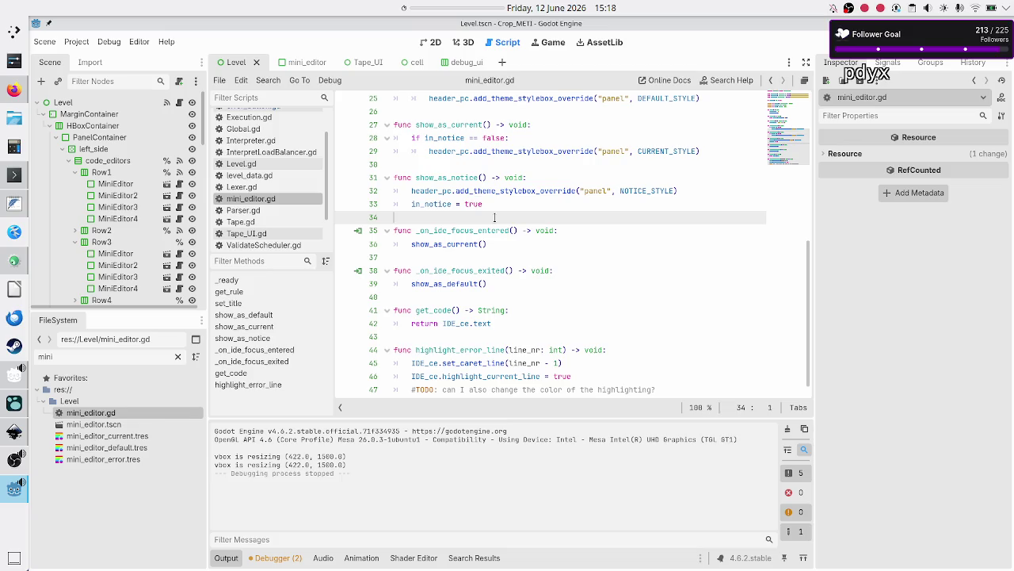
# - Open InterpretLoadBalancer.gd, scroll through its code, then switch to the Inkscape UI mockup
pyautogui.click(284, 152)
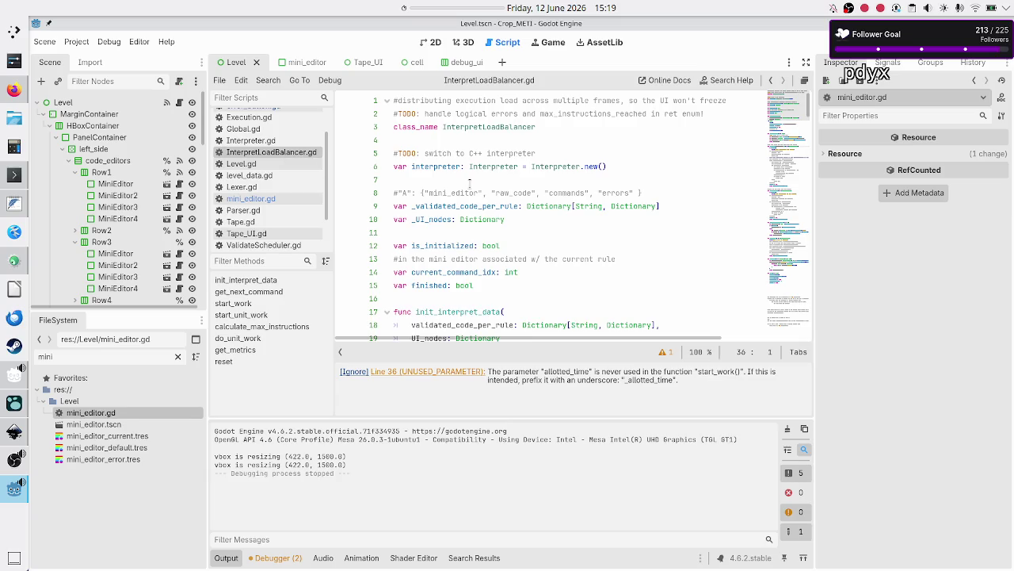
pyautogui.click(469, 182)
pyautogui.scroll(-15, 530, 206)
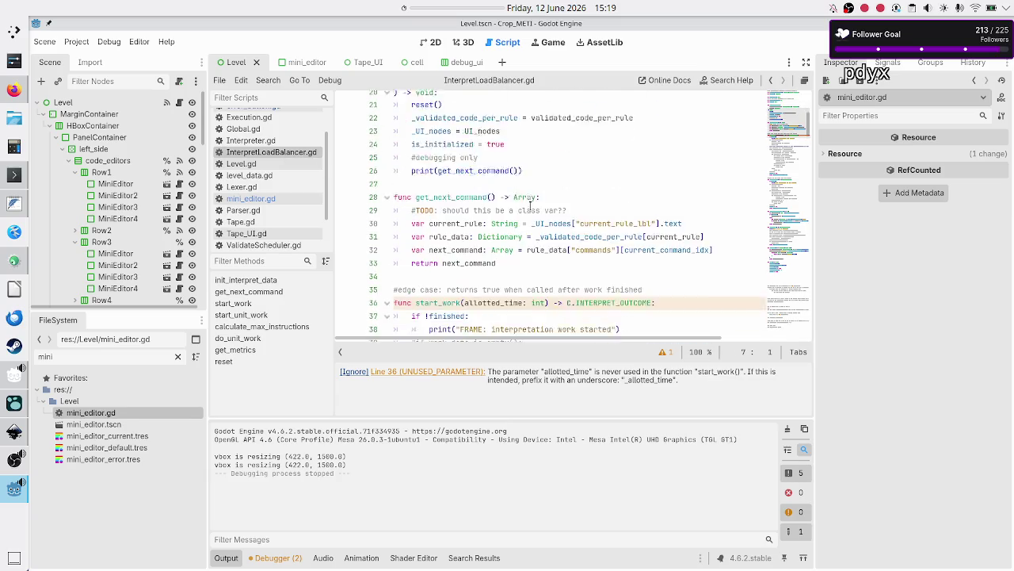
pyautogui.scroll(-6, 531, 205)
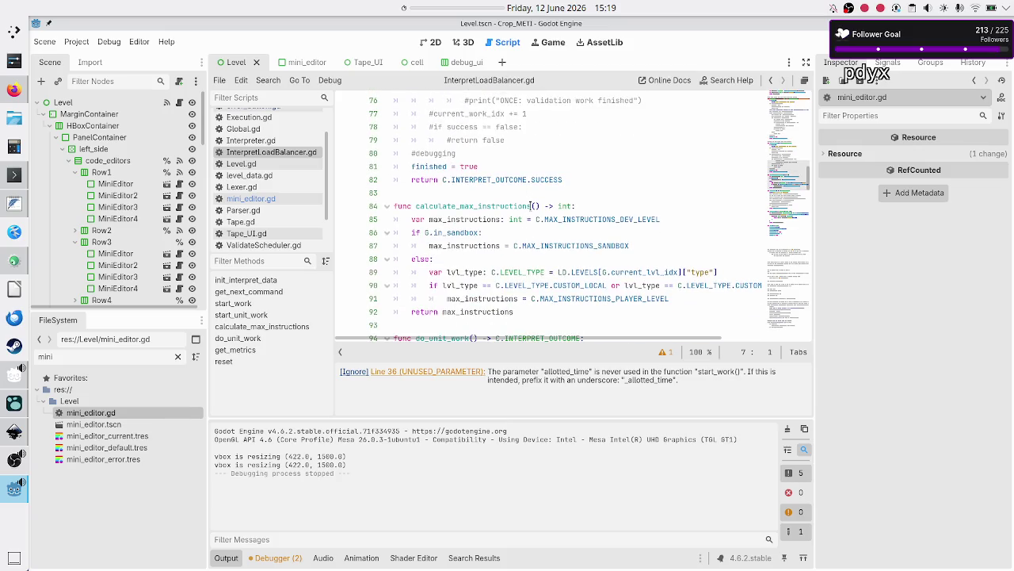
pyautogui.scroll(-15, 530, 205)
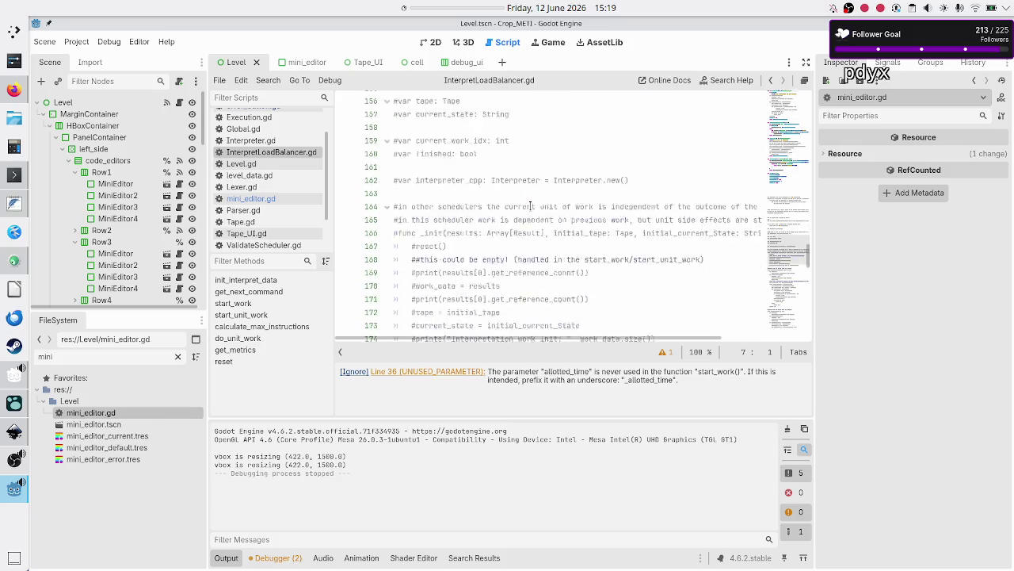
pyautogui.scroll(20, 530, 205)
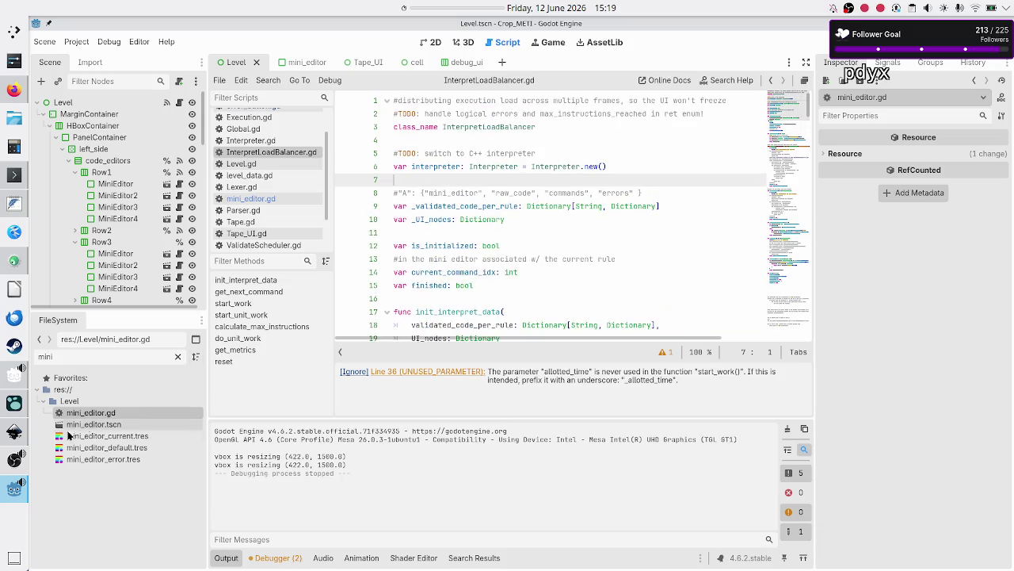
pyautogui.moveTo(13, 433)
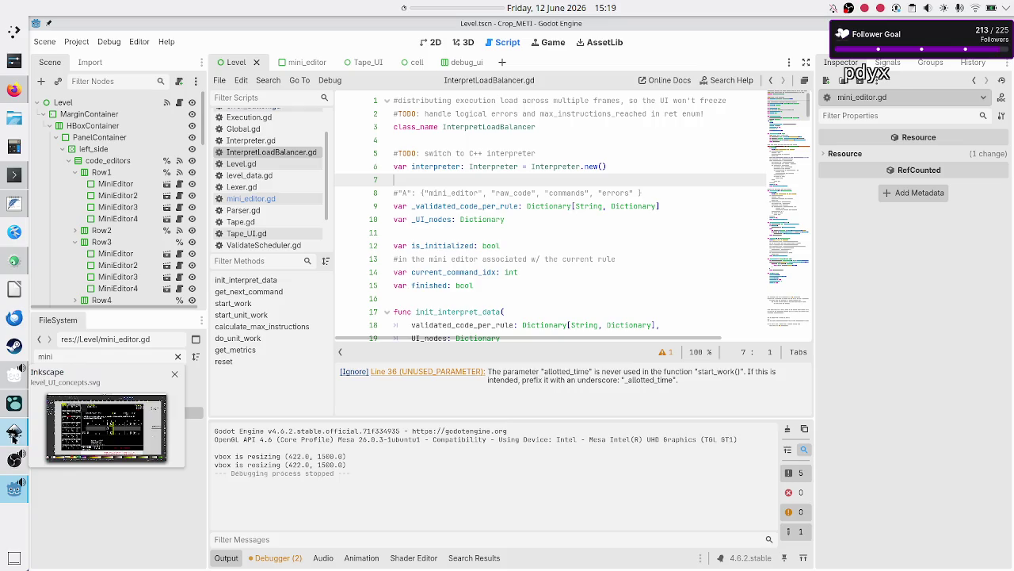
pyautogui.click(13, 433)
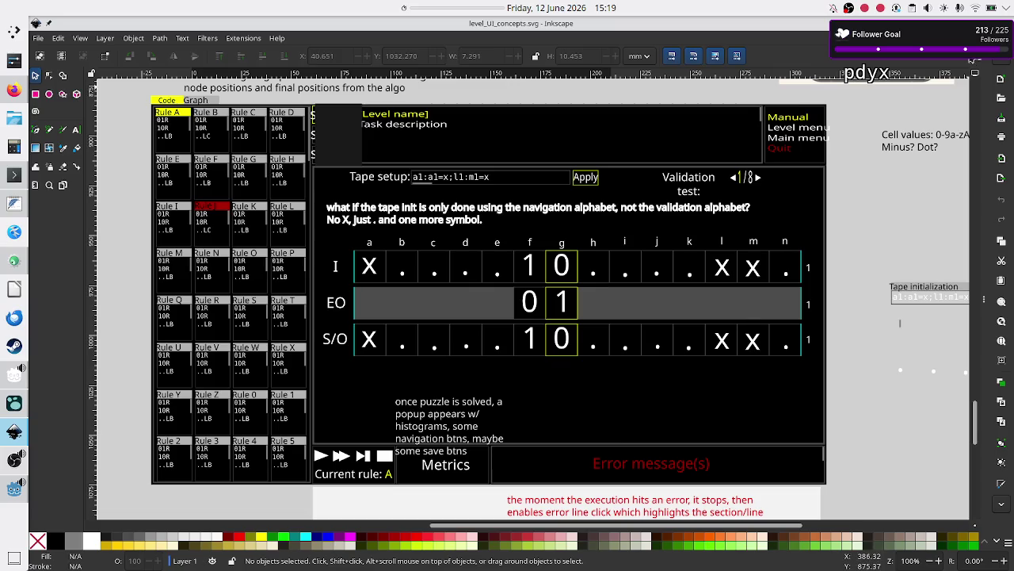
# - Back in Godot, review InterpretLoadBalancer.gd, put the caret on line 4, and run the project
pyautogui.hotkey('alt', 'Tab')
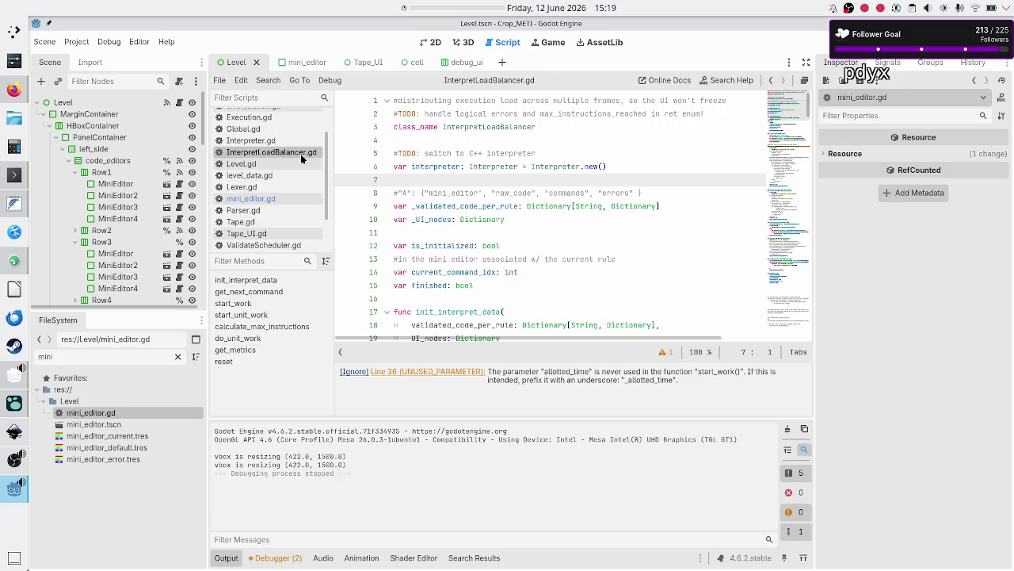
pyautogui.scroll(-20, 505, 181)
pyautogui.scroll(20, 511, 195)
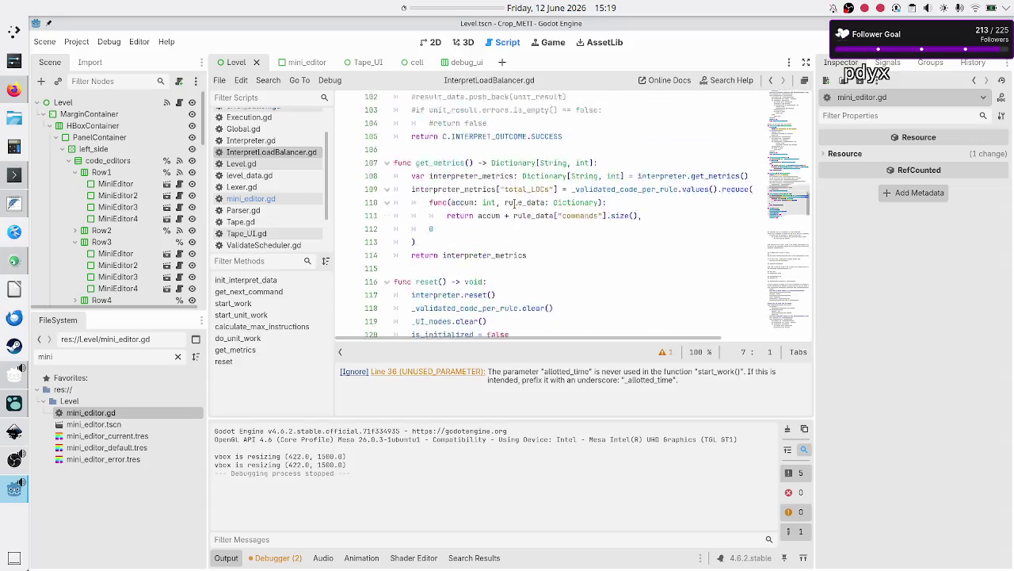
pyautogui.scroll(7, 515, 204)
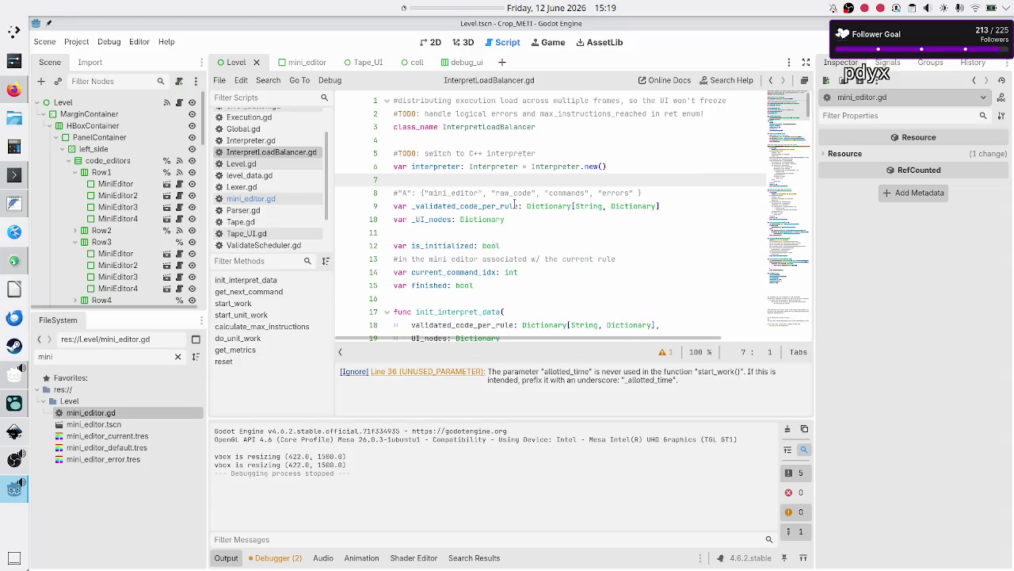
pyautogui.click(467, 143)
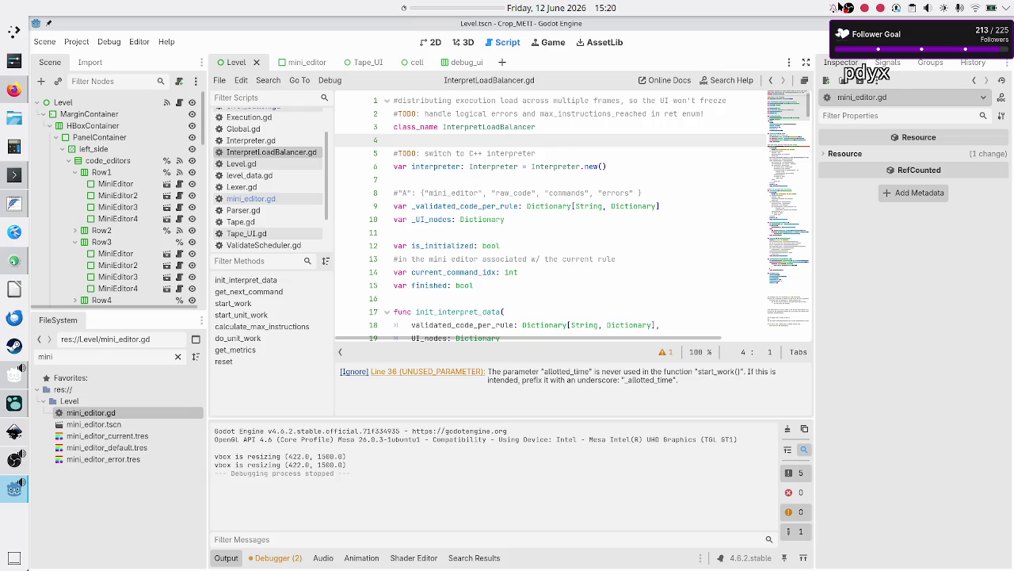
pyautogui.press('F5')
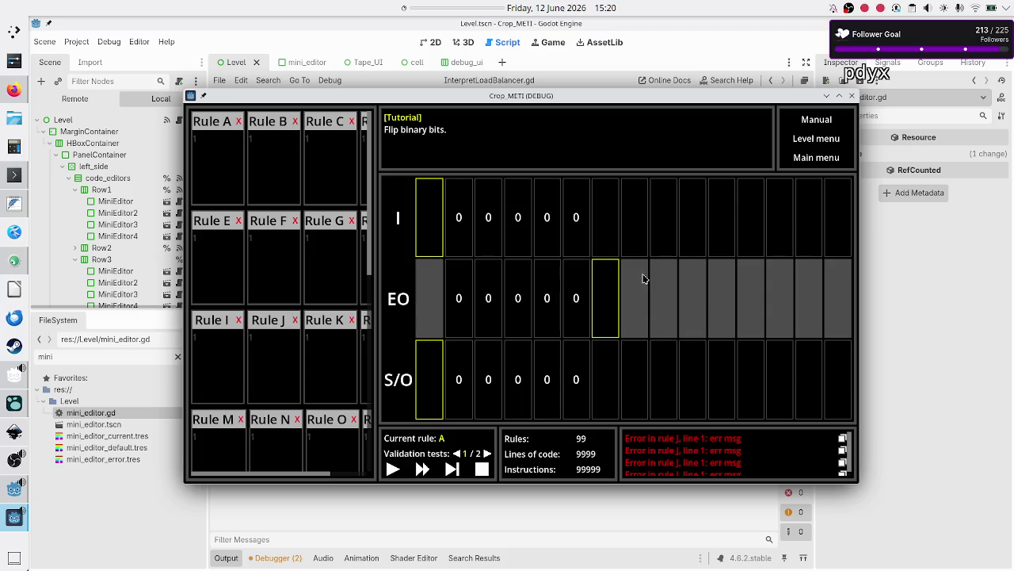
# - Scroll the rules panel and error list in the running 'Flip binary bits' tutorial
pyautogui.scroll(-5, 243, 241)
pyautogui.scroll(5, 243, 242)
pyautogui.moveTo(293, 476)
pyautogui.mouseDown()
pyautogui.moveTo(324, 476)
pyautogui.moveTo(246, 470)
pyautogui.mouseUp()
pyautogui.scroll(-1, 852, 462)
pyautogui.scroll(-1, 852, 462)
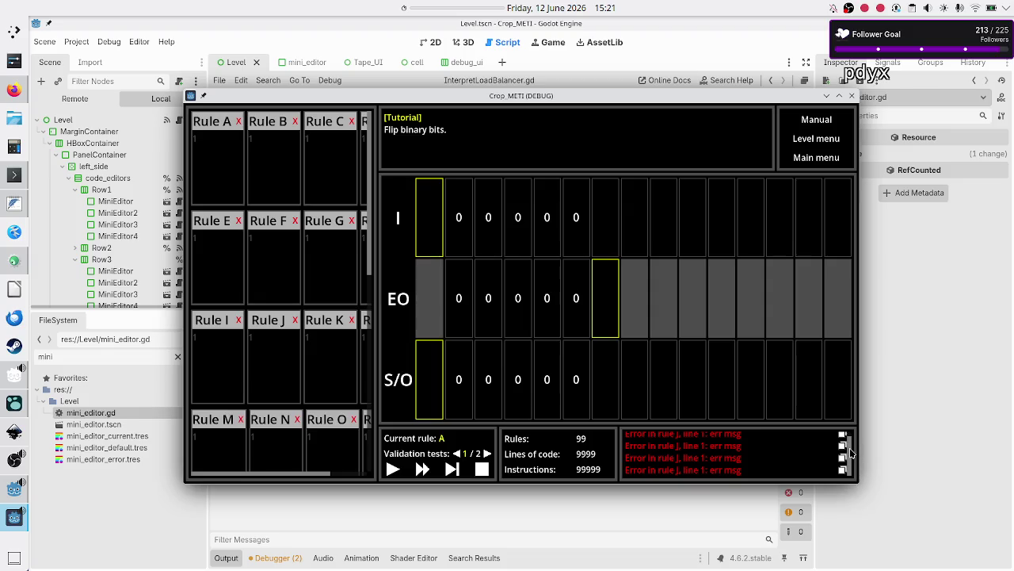
pyautogui.scroll(2, 851, 452)
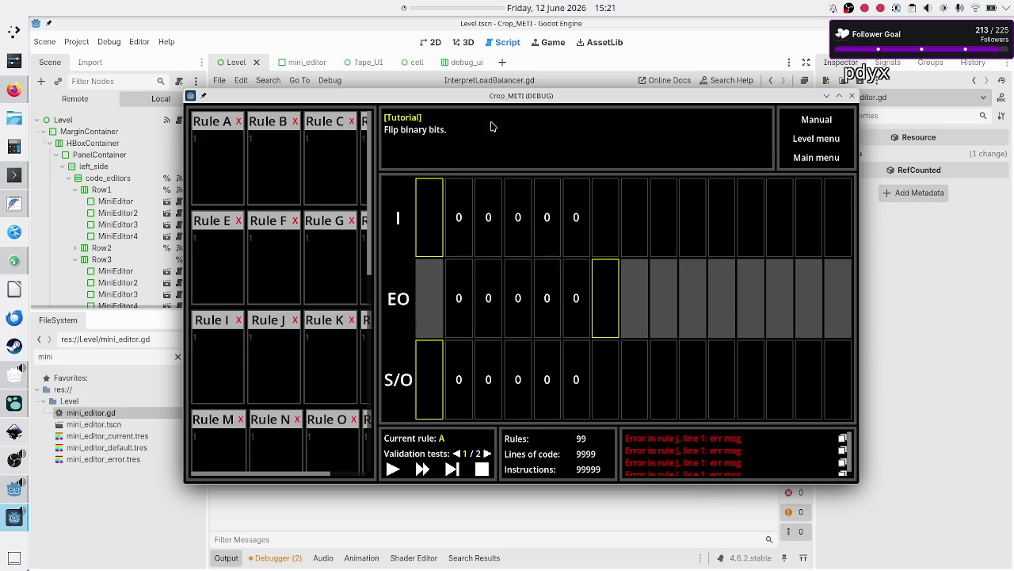
# - Open the Basic tape operations Tutorial level and duplicate Untitled Program 1 twice
pyautogui.click(814, 143)
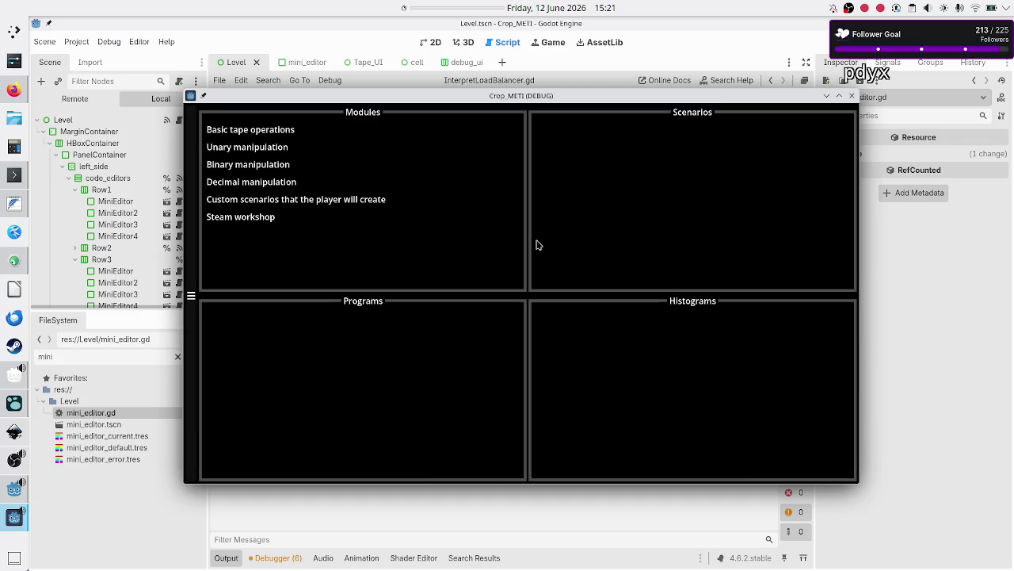
pyautogui.click(284, 129)
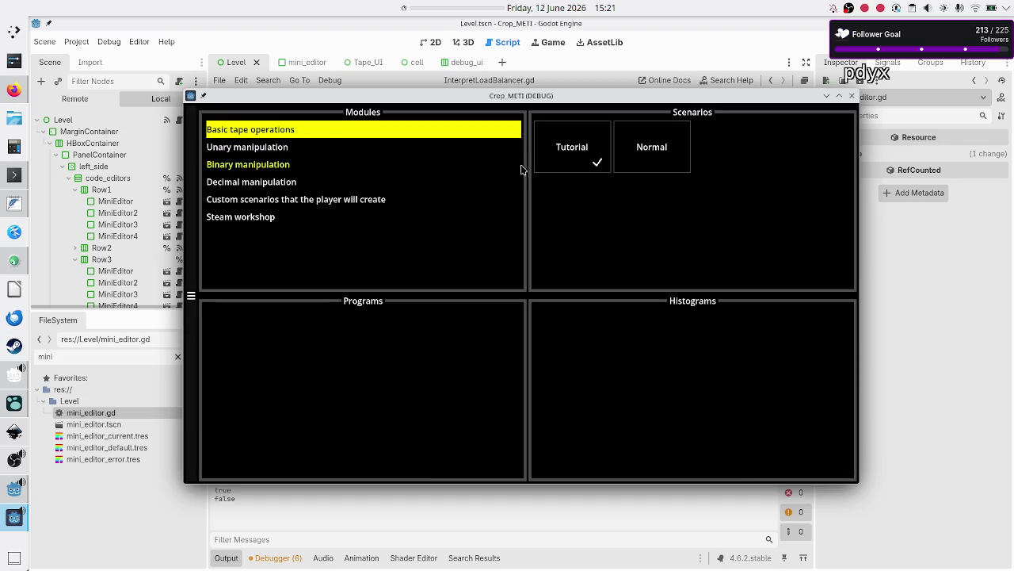
pyautogui.click(568, 162)
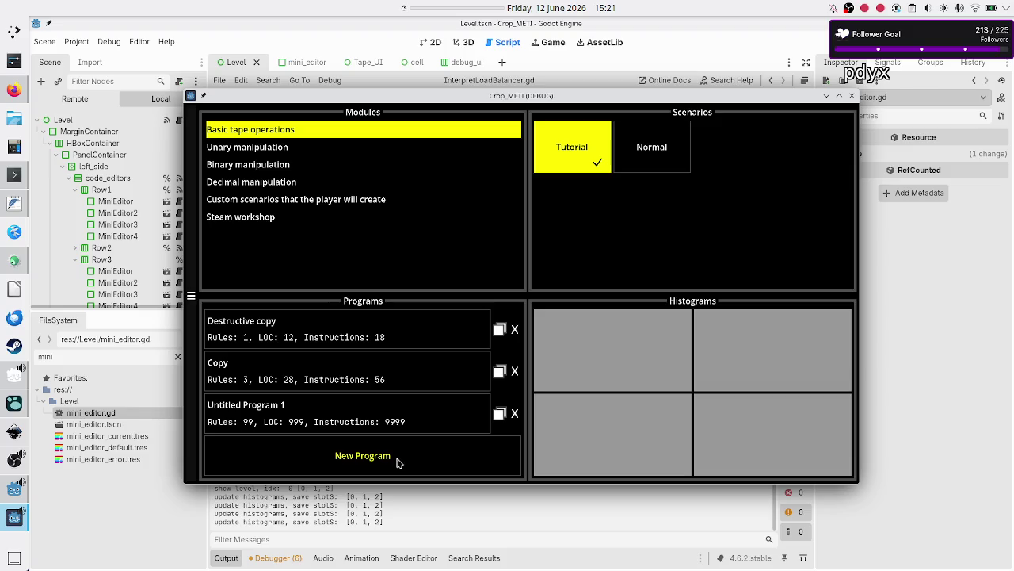
pyautogui.click(499, 415)
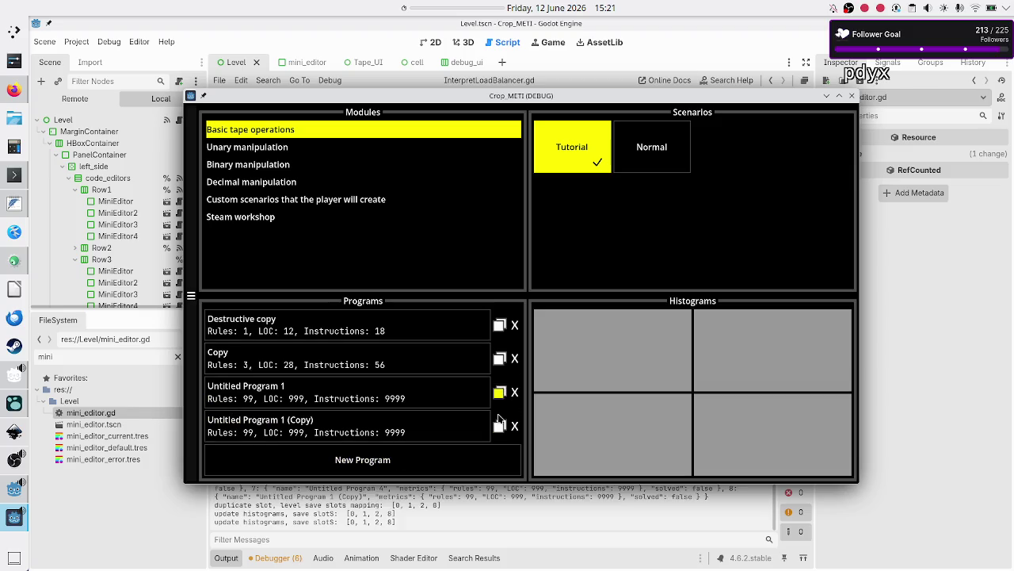
pyautogui.click(499, 420)
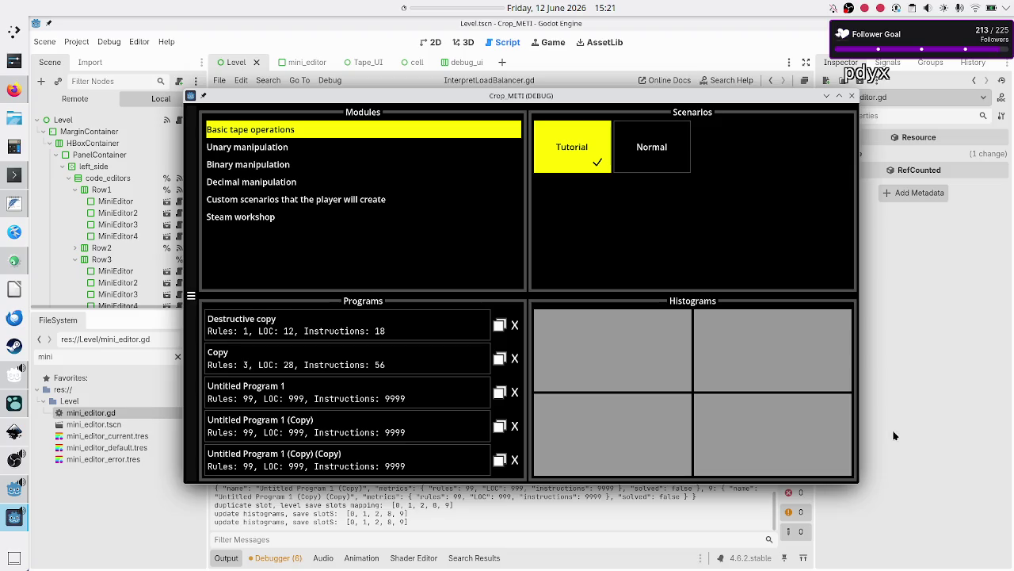
# - Shrink the game window, close the game, and switch to the Godot forum thread
pyautogui.moveTo(861, 432)
pyautogui.mouseDown()
pyautogui.moveTo(555, 428)
pyautogui.moveTo(625, 434)
pyautogui.mouseUp()
pyautogui.moveTo(293, 485); pyautogui.dragTo(299, 326)
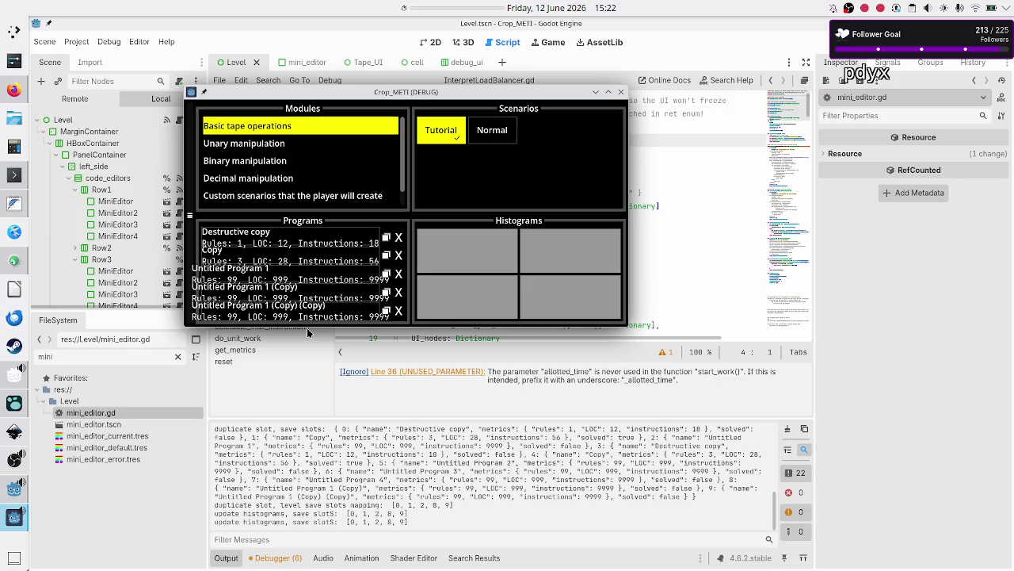
pyautogui.click(621, 92)
pyautogui.click(578, 175)
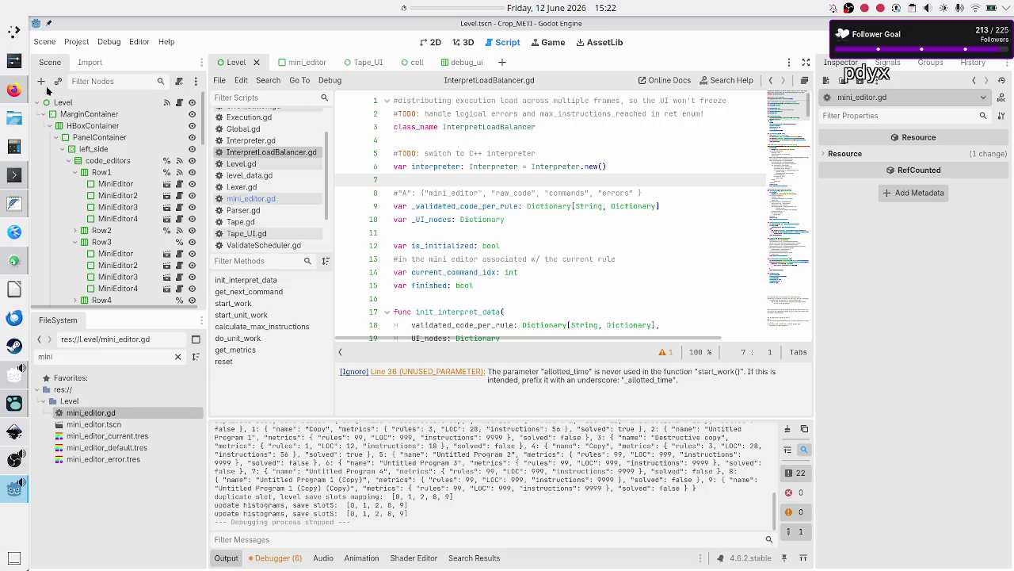
pyautogui.click(17, 91)
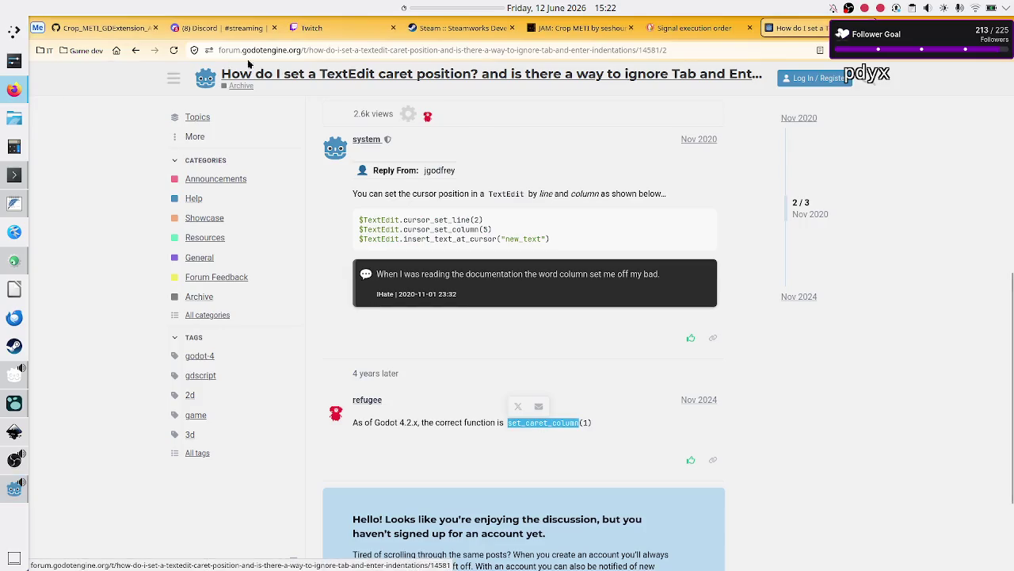
# - Paste the highlight_current_line clipboard entry into the Signal execution order chat
pyautogui.click(800, 28)
pyautogui.click(689, 27)
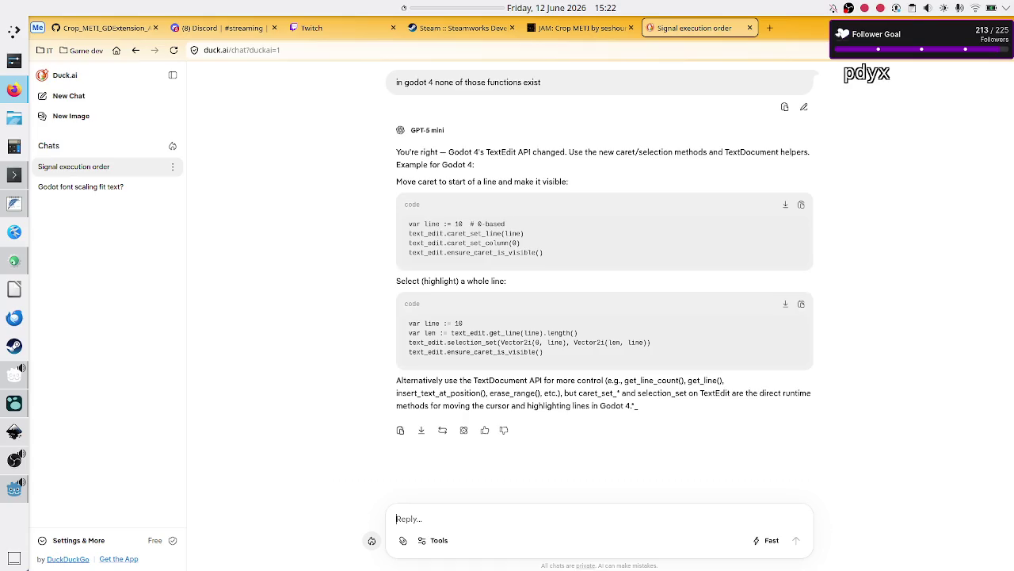
pyautogui.click(912, 8)
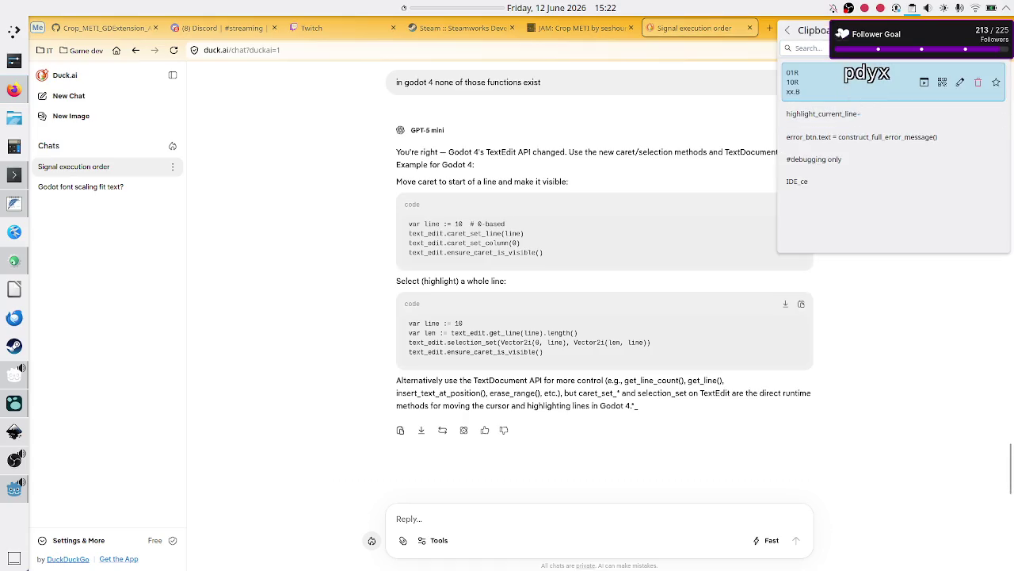
pyautogui.click(875, 111)
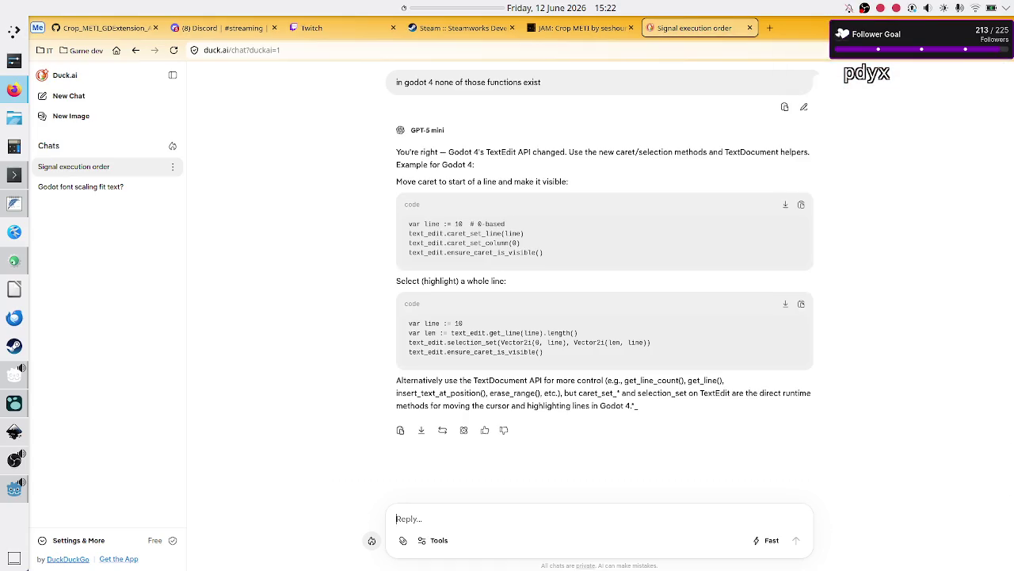
# - Close the chat tab, view the Discord #streaming schedule, and return to Godot
pyautogui.click(749, 28)
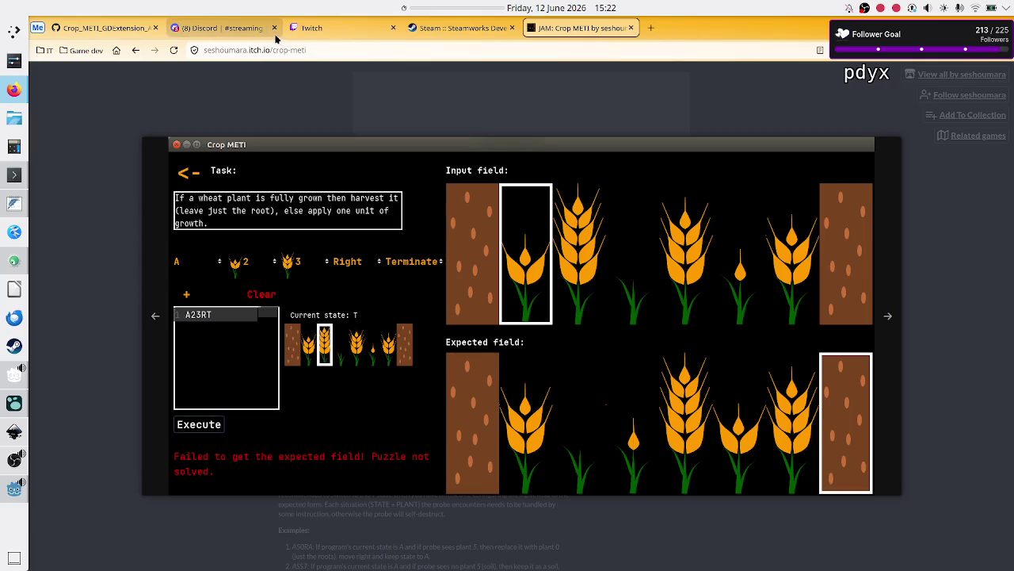
pyautogui.click(247, 30)
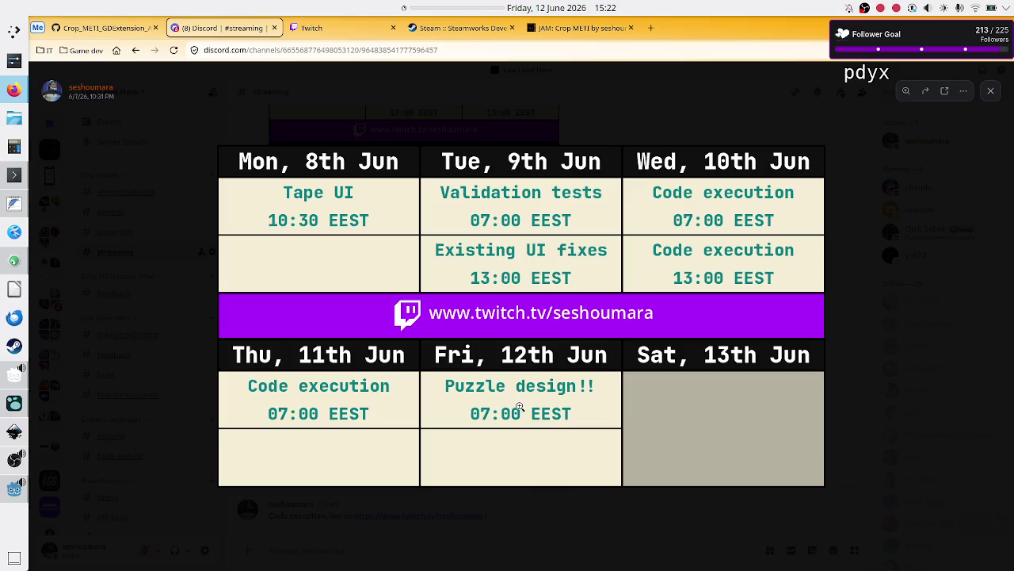
pyautogui.hotkey('alt', 'Tab')
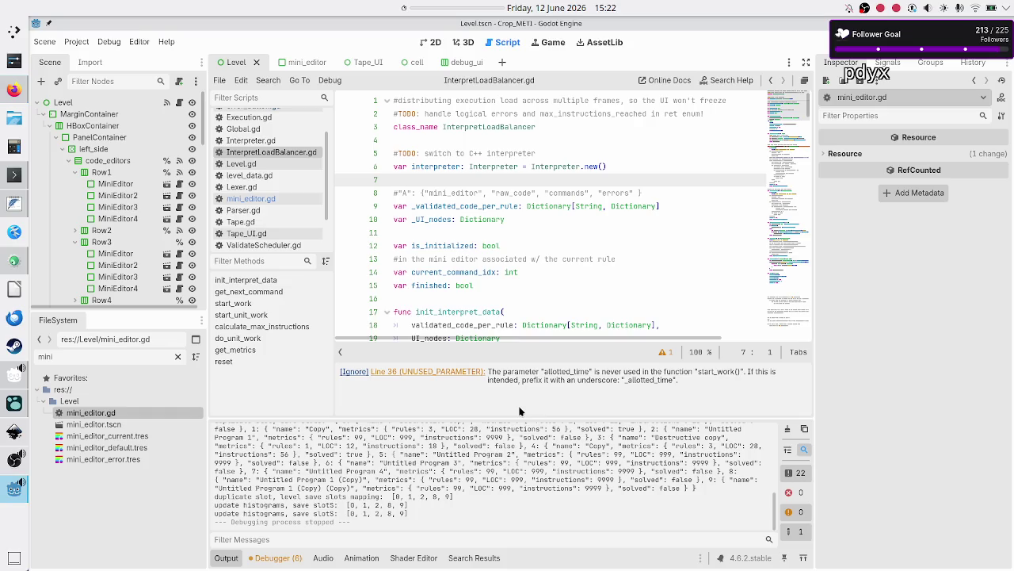
# - Place the caret on line 5 of InterpretLoadBalancer.gd and glance at the Discord schedule
pyautogui.click(468, 154)
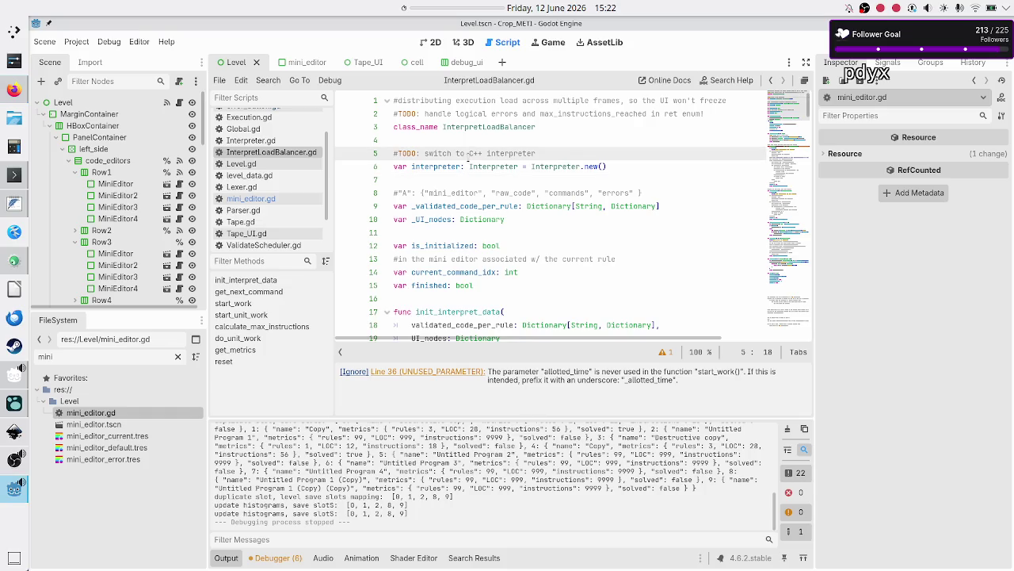
pyautogui.scroll(-8, 451, 206)
pyautogui.scroll(10, 448, 218)
pyautogui.hotkey('alt', 'Tab')
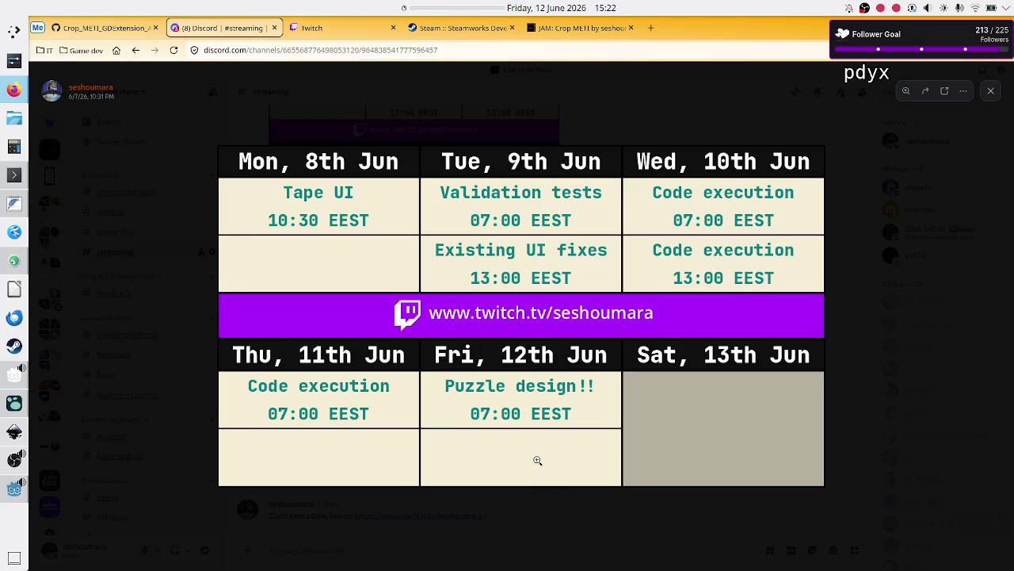
pyautogui.hotkey('alt', 'Tab')
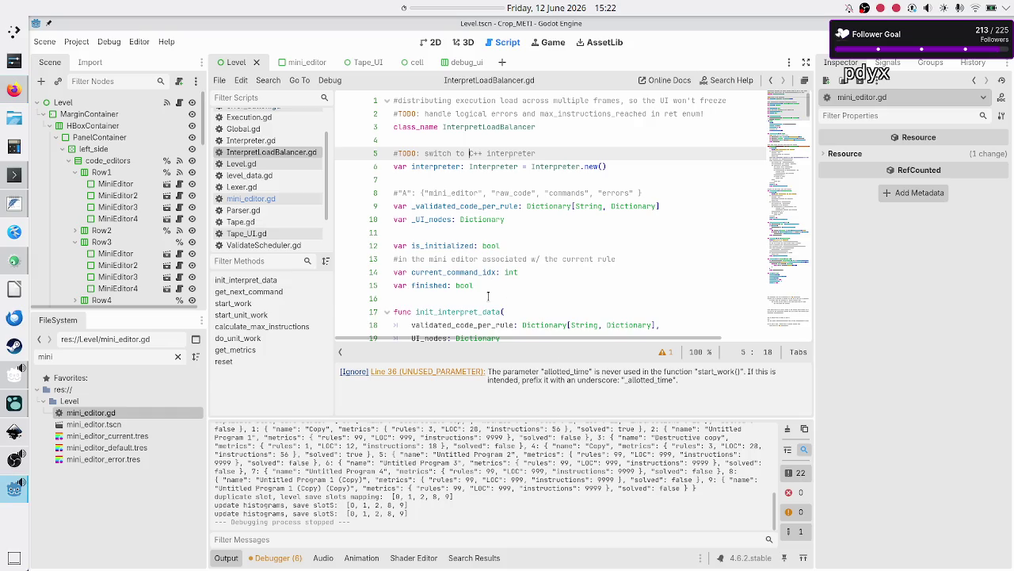
# - Select then deselect lines 11–15, check the schedule again, and run the game from Godot
pyautogui.click(489, 297)
pyautogui.moveTo(489, 296); pyautogui.dragTo(444, 229)
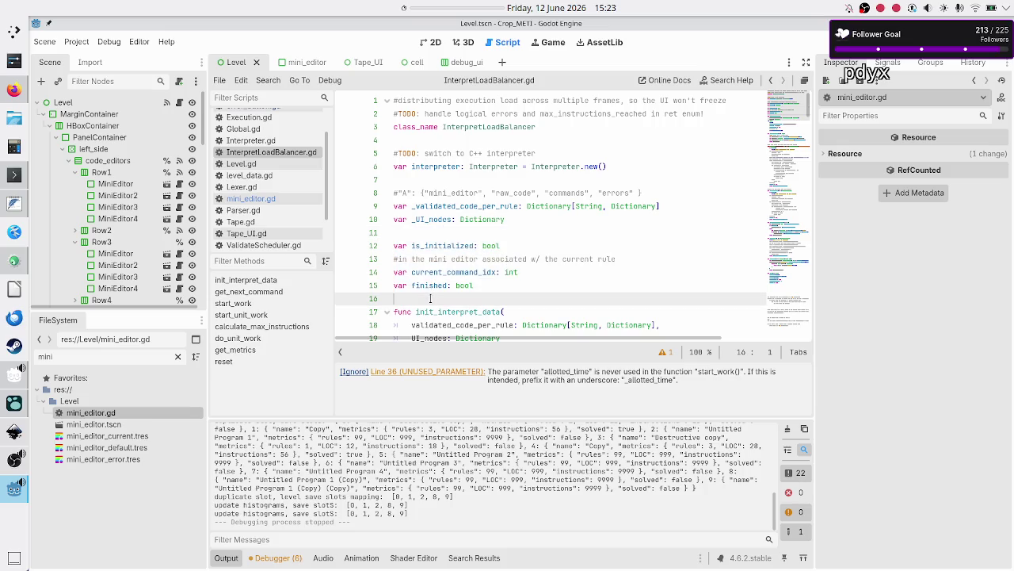
pyautogui.click(428, 231)
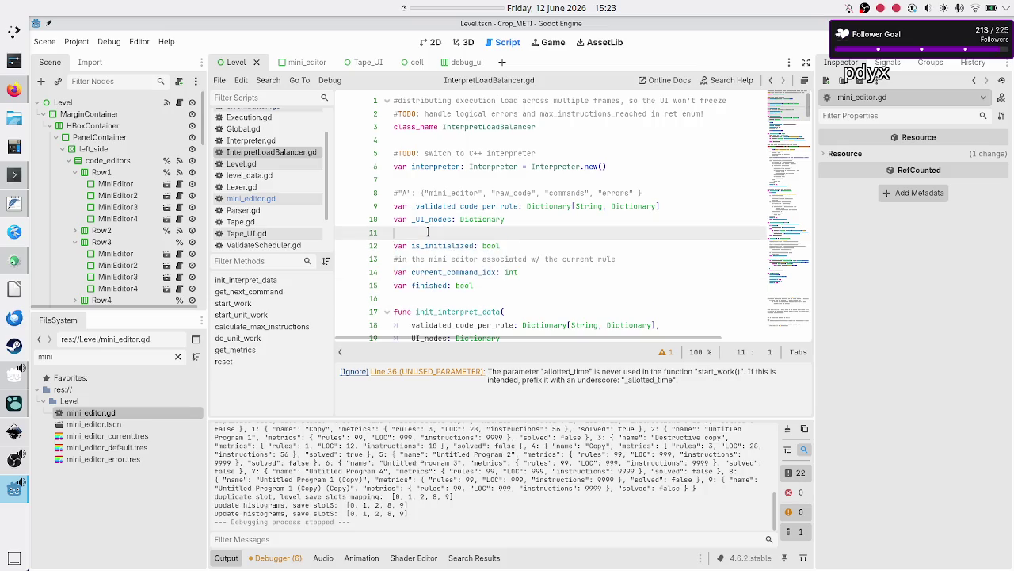
pyautogui.hotkey('alt', 'Tab')
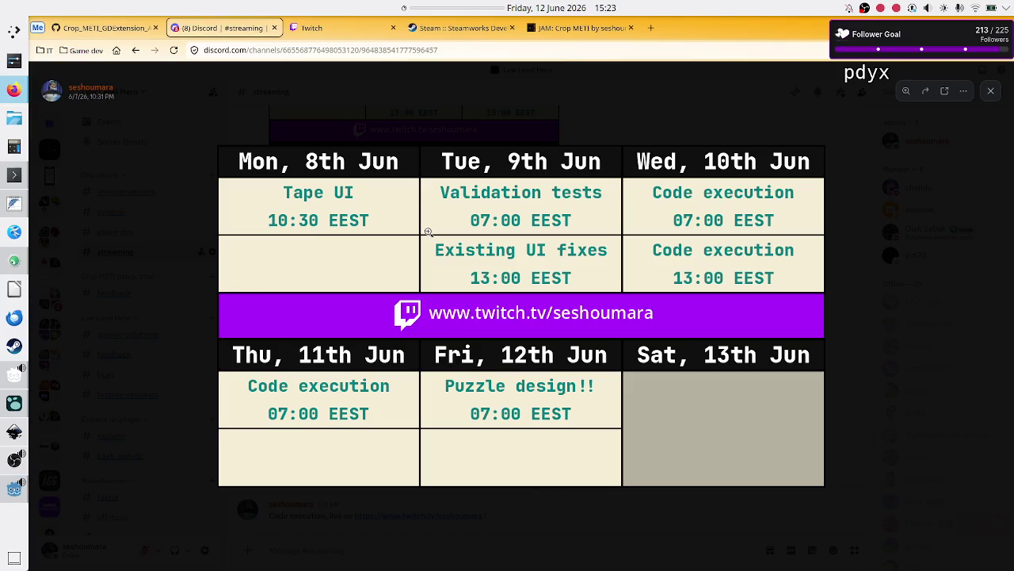
pyautogui.moveTo(2, 497)
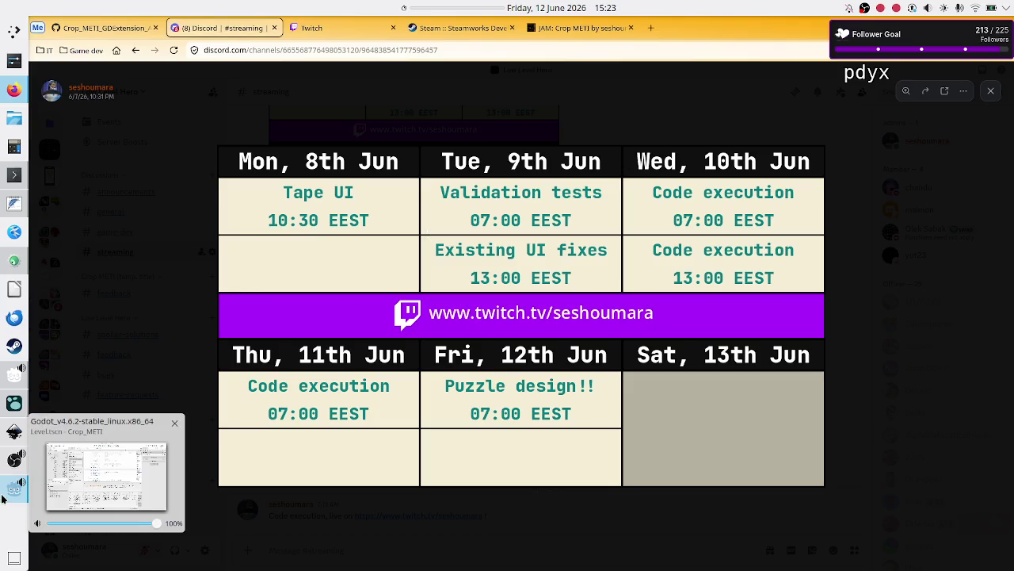
pyautogui.moveTo(10, 471)
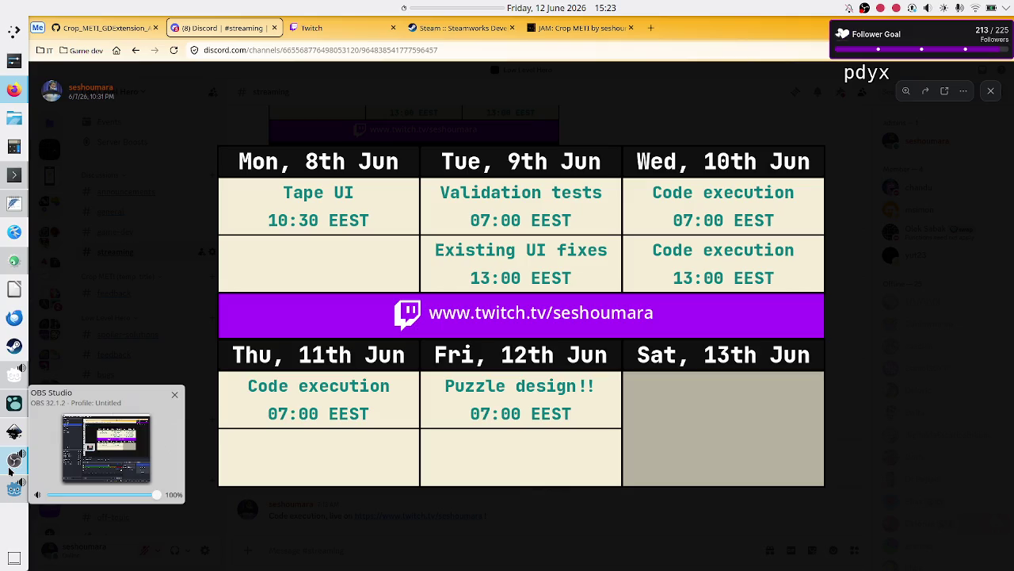
pyautogui.click(14, 489)
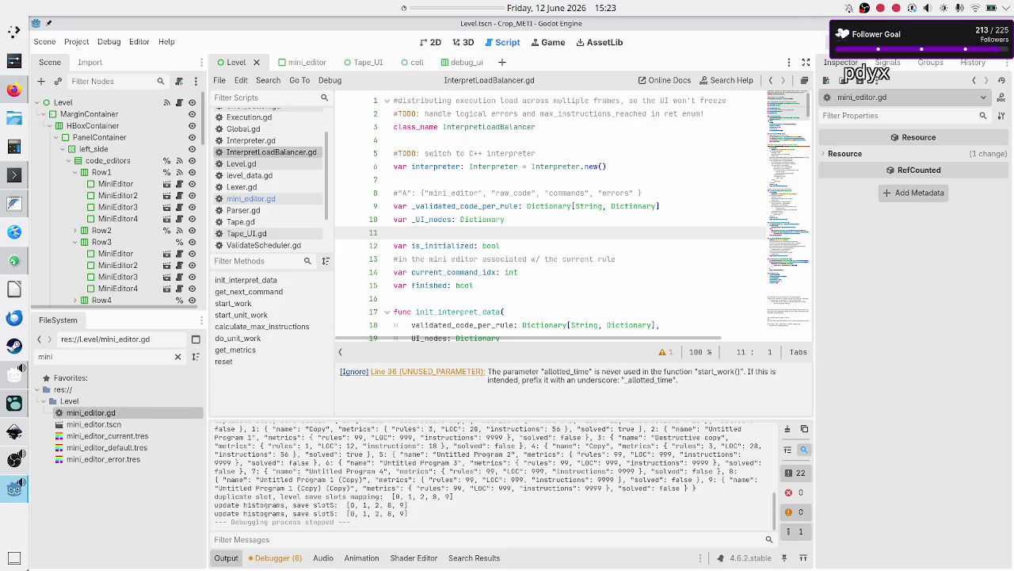
pyautogui.press('F5')
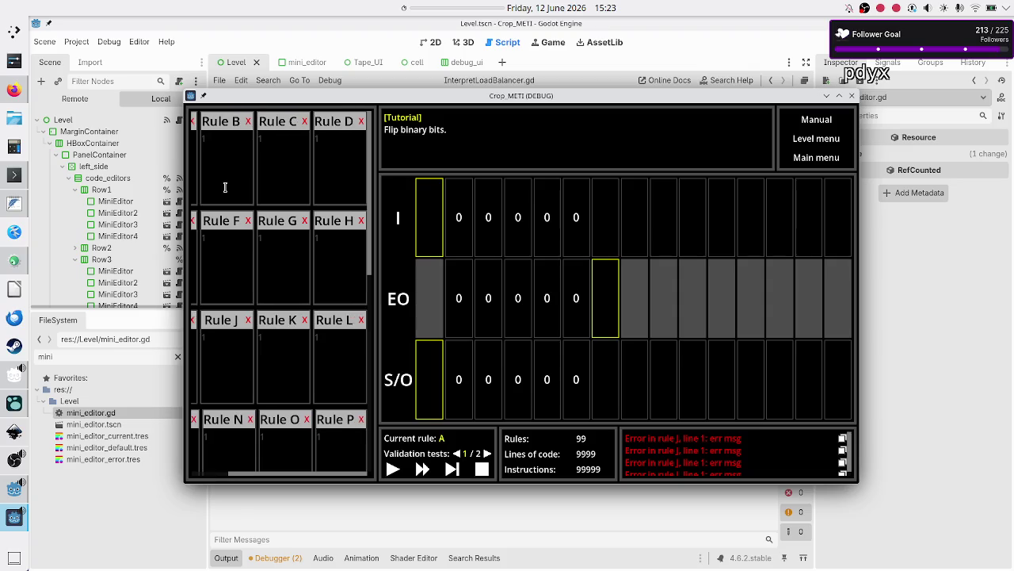
# - Scroll the running game's rule grid, stop the game, and switch to the Discord schedule
pyautogui.hscroll(3, 225, 187)
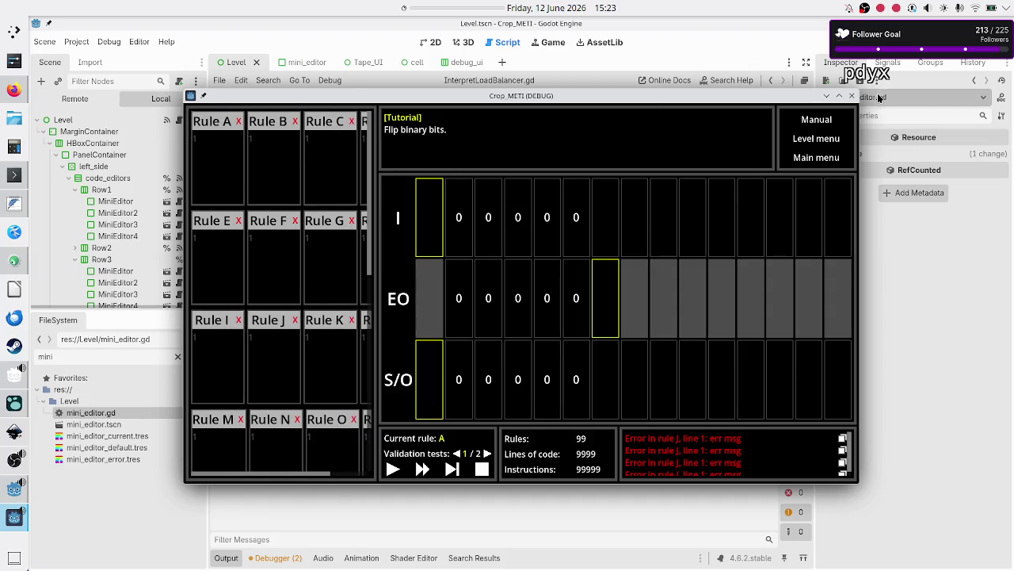
pyautogui.click(852, 96)
pyautogui.hotkey('alt', 'Tab')
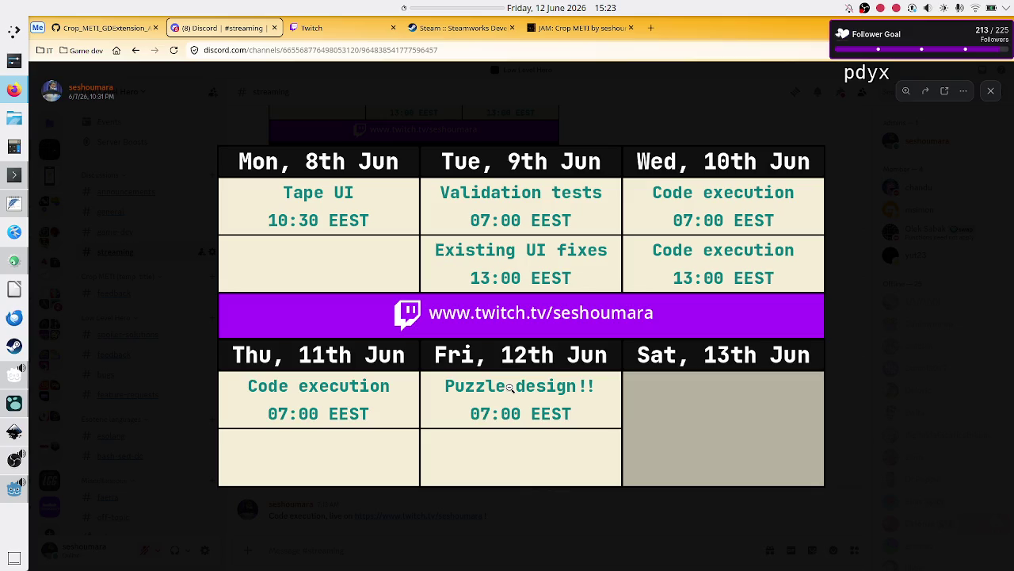
# - Close Discord's enlarged schedule image and switch back to the Godot editor
pyautogui.click(990, 92)
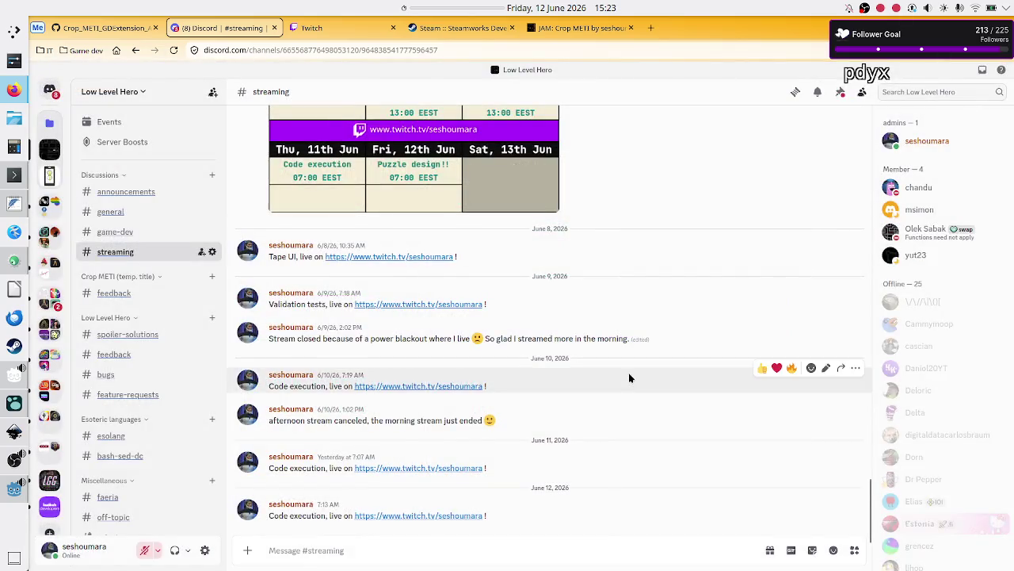
pyautogui.hotkey('alt', 'Tab')
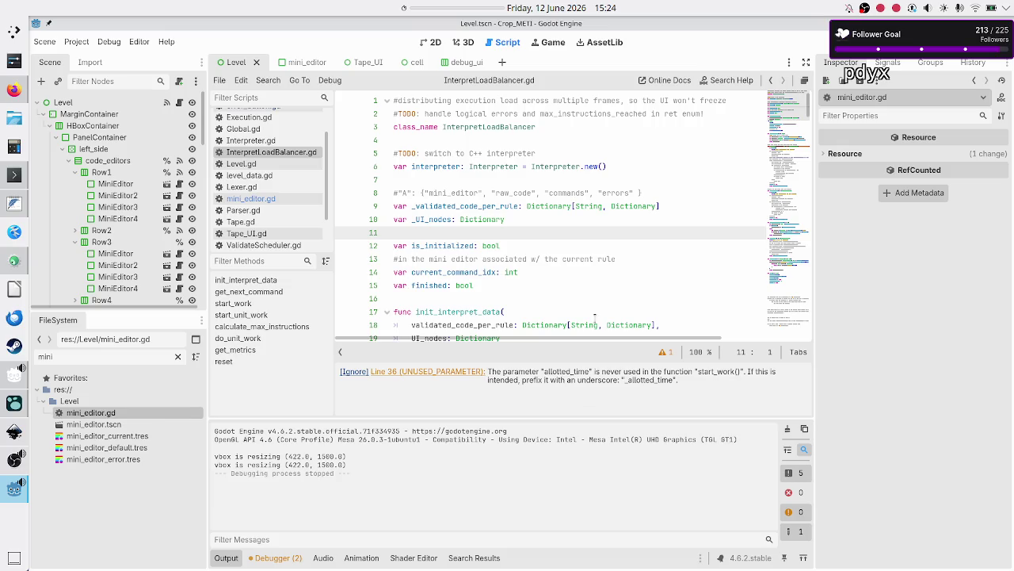
# - Check the June 2026 desktop calendar, then close it, leaving the caret on line 16
pyautogui.click(560, 7)
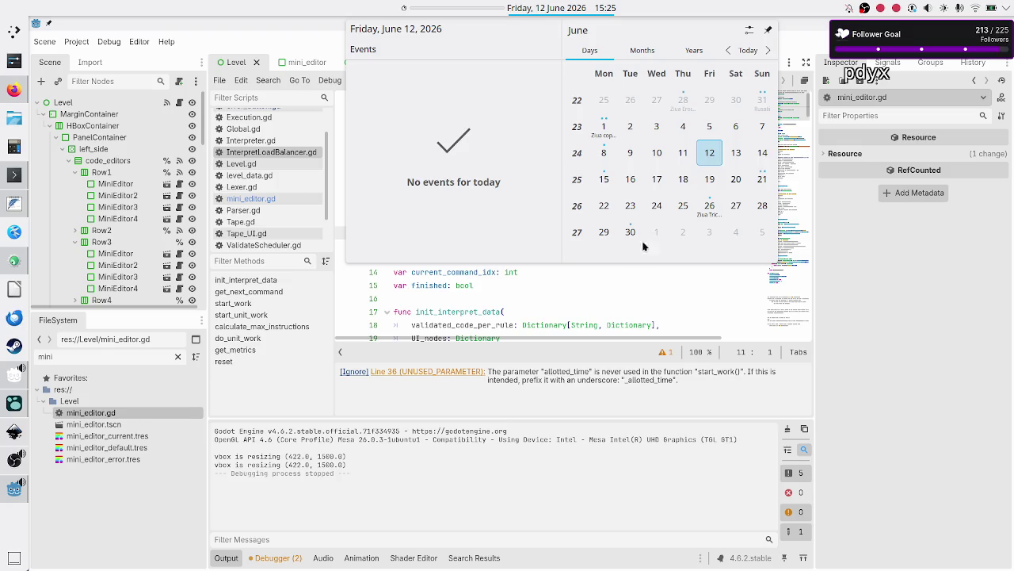
pyautogui.click(536, 302)
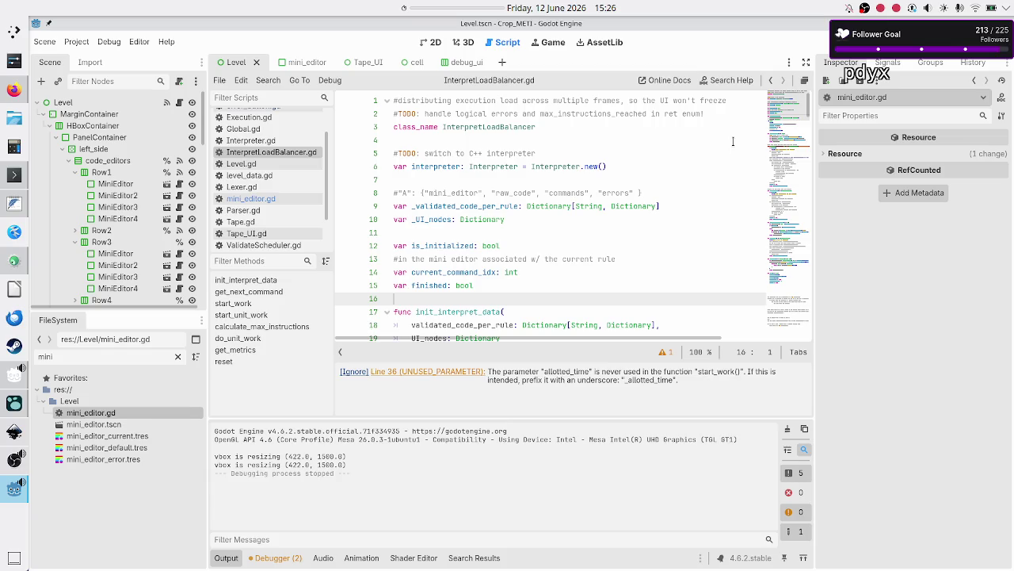
# - Check the desktop calendar, then dismiss it and put the caret at the end of script line 14
pyautogui.click(561, 5)
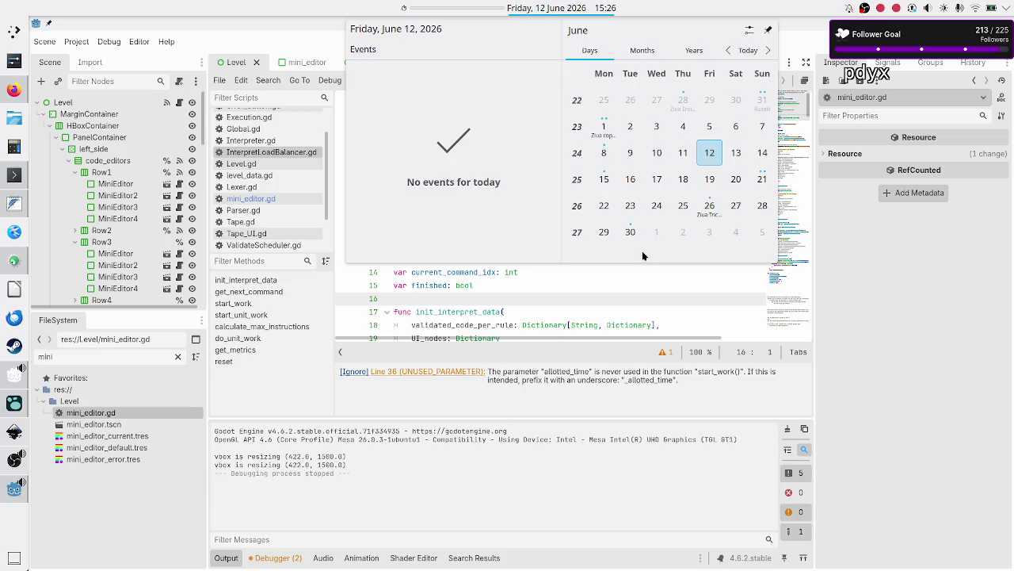
pyautogui.click(869, 271)
pyautogui.click(559, 270)
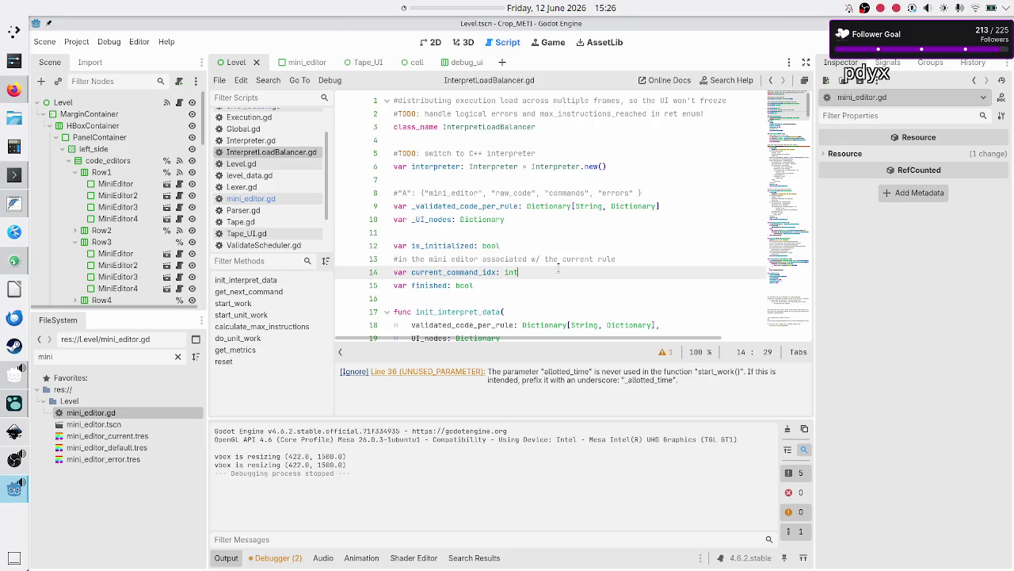
# - Move the caret between the ends of lines 15 and 14, then bring up the level_UI_concepts.svg mockup in Inkscape
pyautogui.click(493, 284)
pyautogui.click(550, 270)
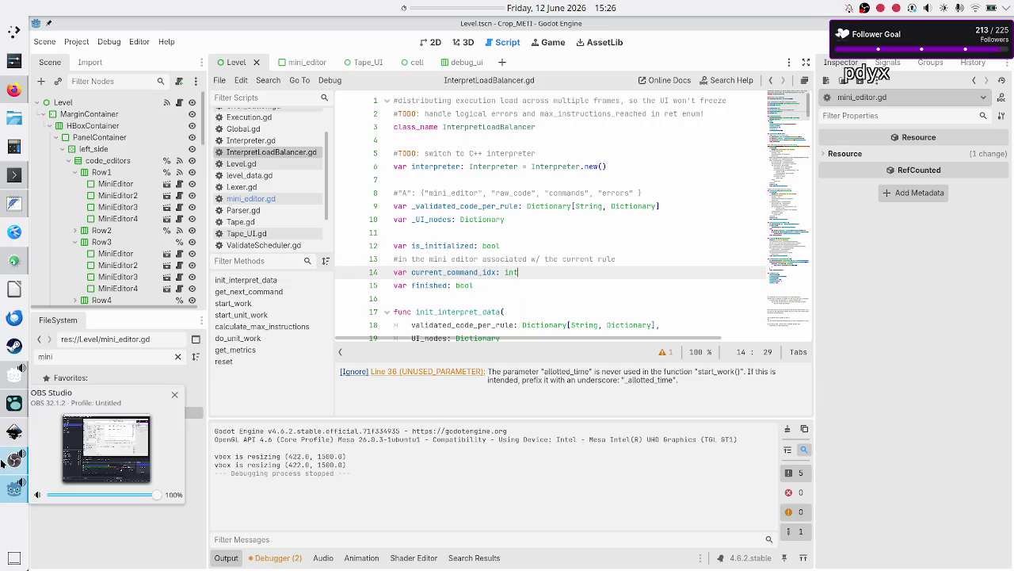
pyautogui.click(13, 432)
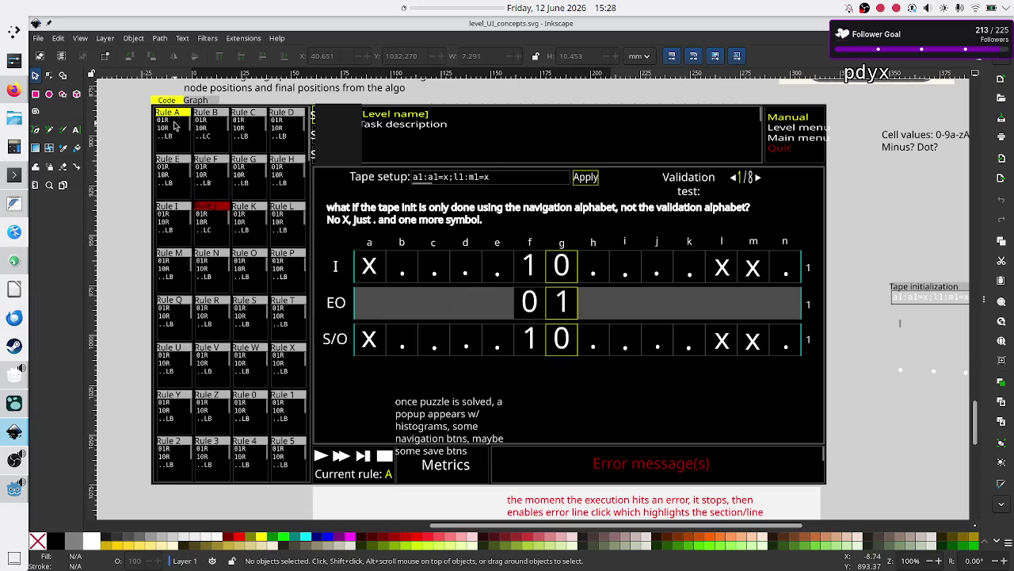
# - Switch from the Inkscape mockup to KDevelop, showing Crop_METI_If_Then_ANTLR_Result.h
pyautogui.click(16, 260)
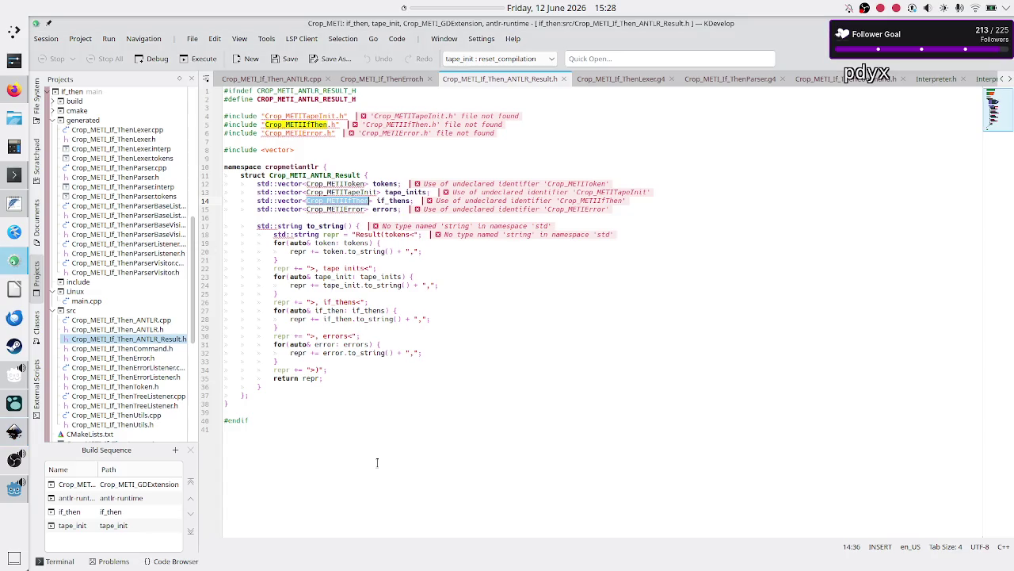
pyautogui.click(291, 420)
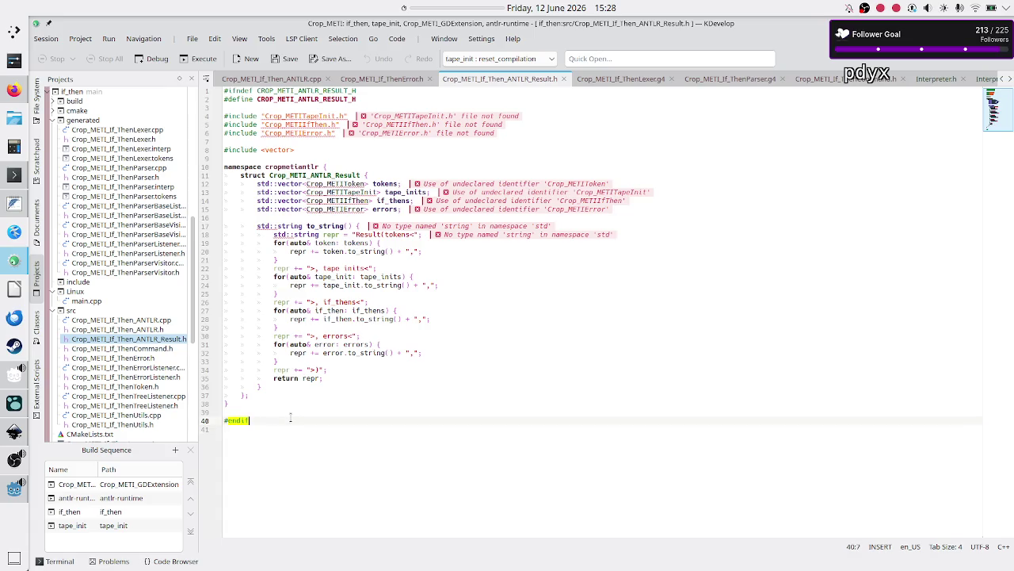
pyautogui.click(287, 426)
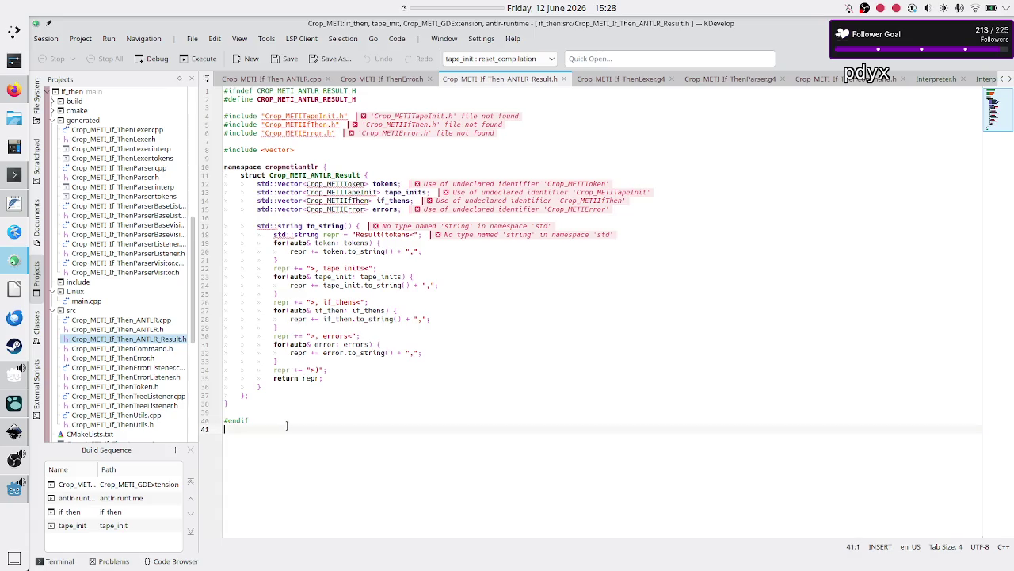
pyautogui.click(285, 405)
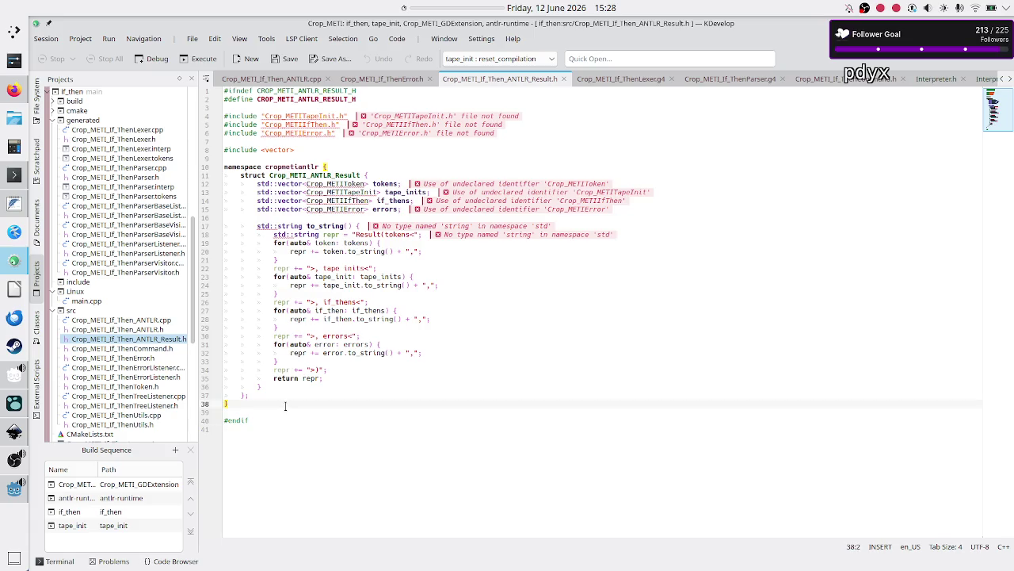
pyautogui.click(273, 412)
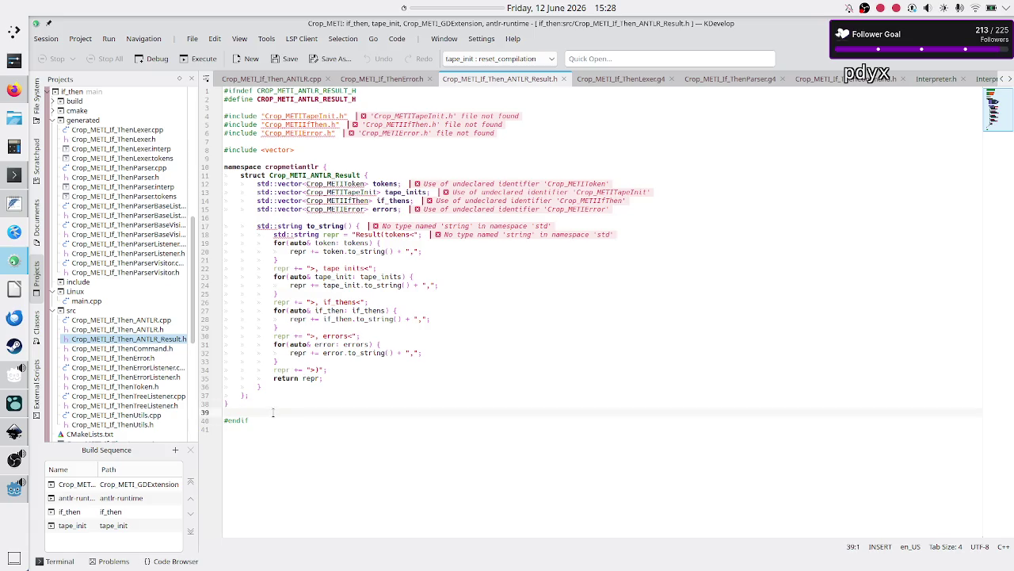
pyautogui.click(259, 451)
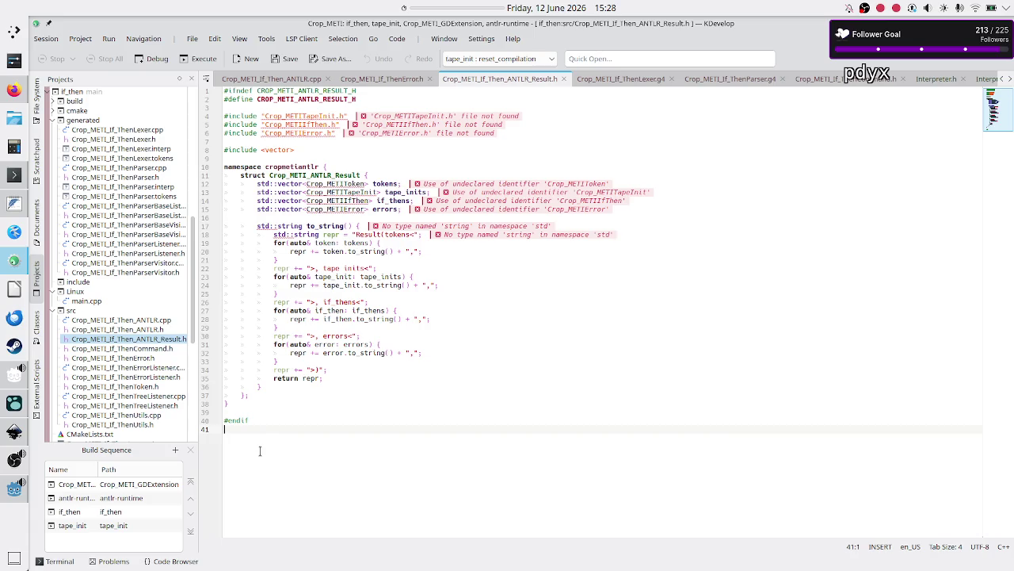
pyautogui.click(277, 414)
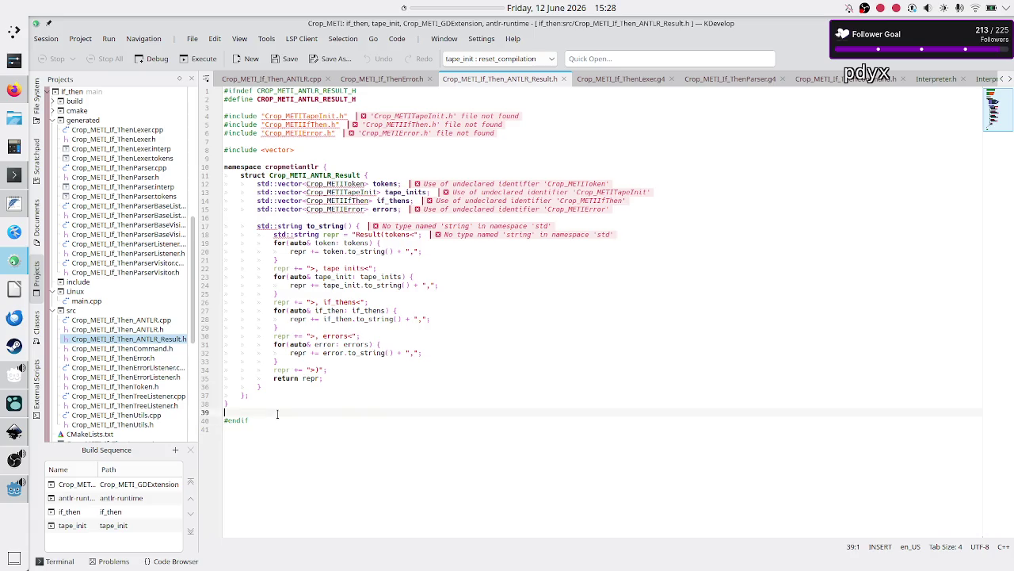
pyautogui.click(260, 460)
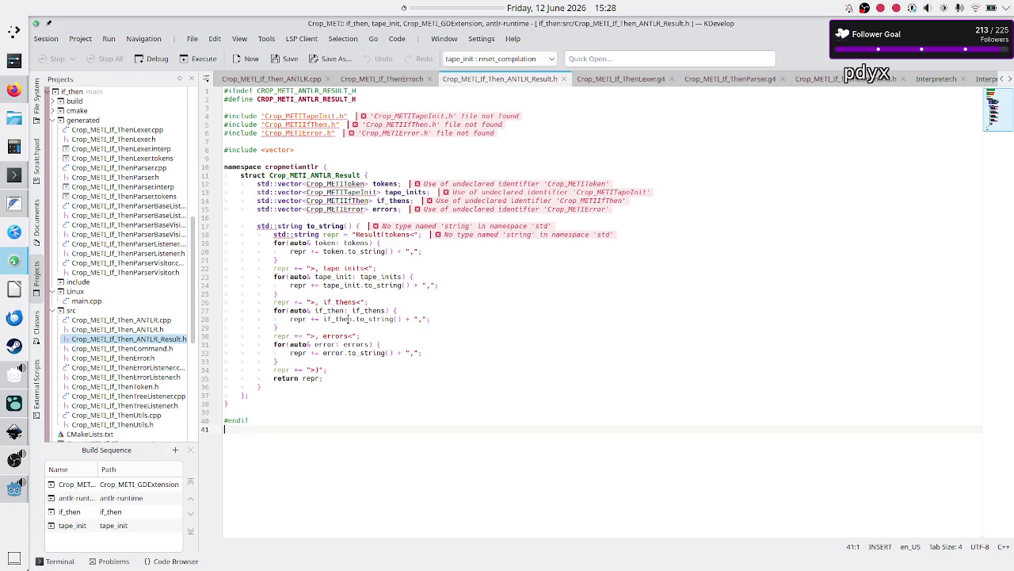
pyautogui.click(548, 7)
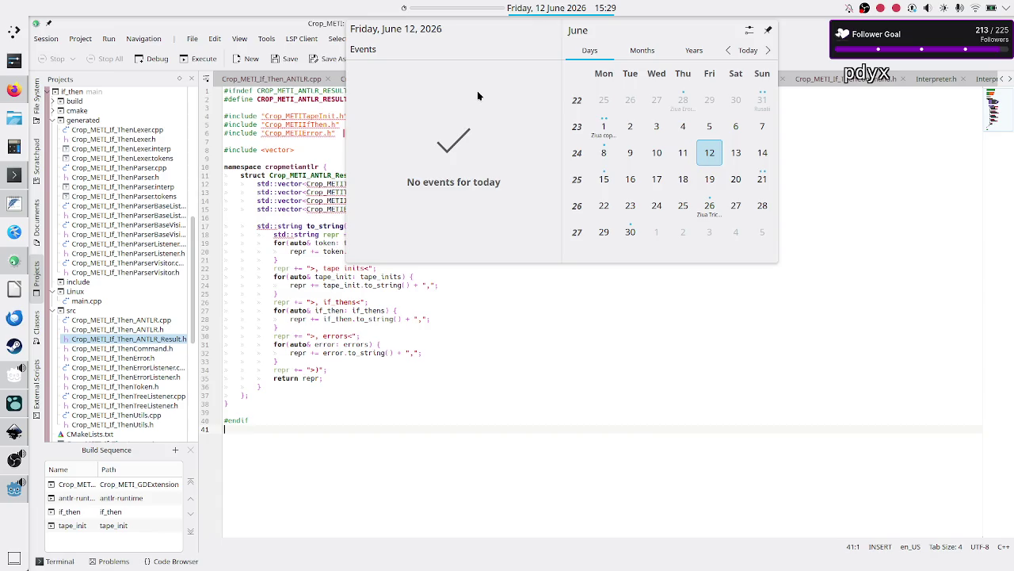
pyautogui.click(308, 443)
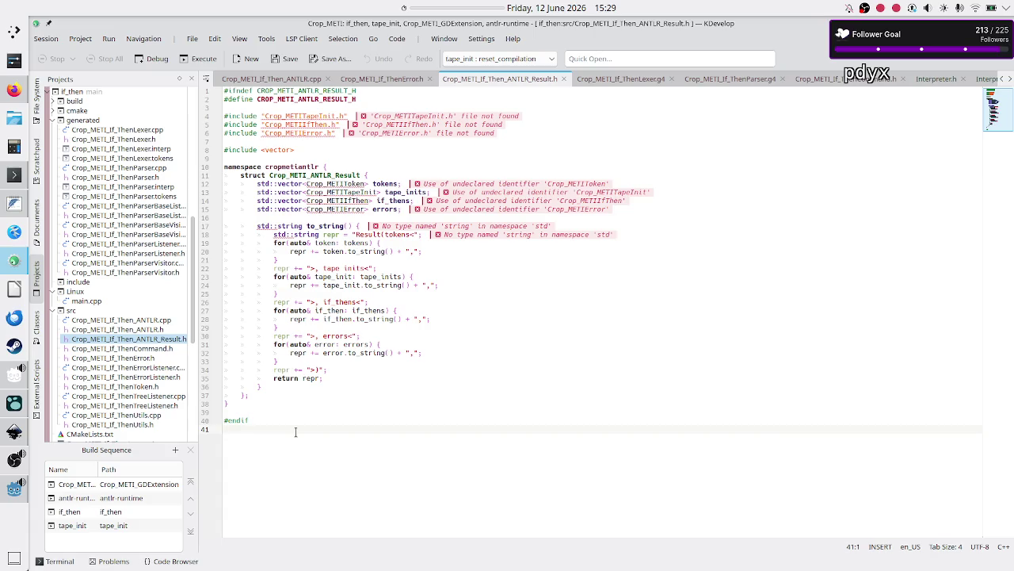
pyautogui.scroll(-10, 130, 238)
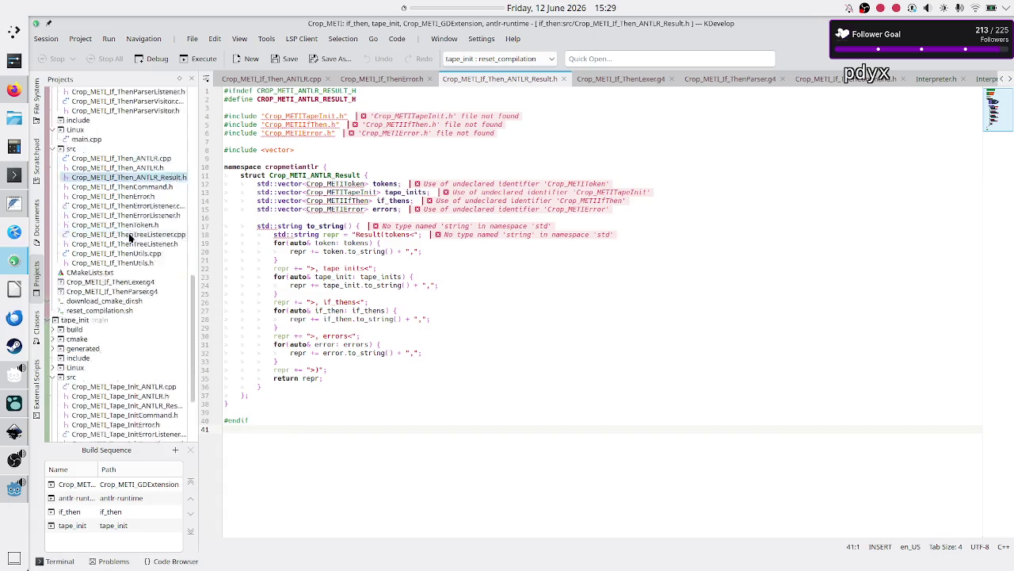
# - Select the Crop_METI_GDExtension project in the Projects tree
pyautogui.scroll(10, 131, 237)
pyautogui.scroll(-10, 130, 237)
pyautogui.scroll(10, 131, 238)
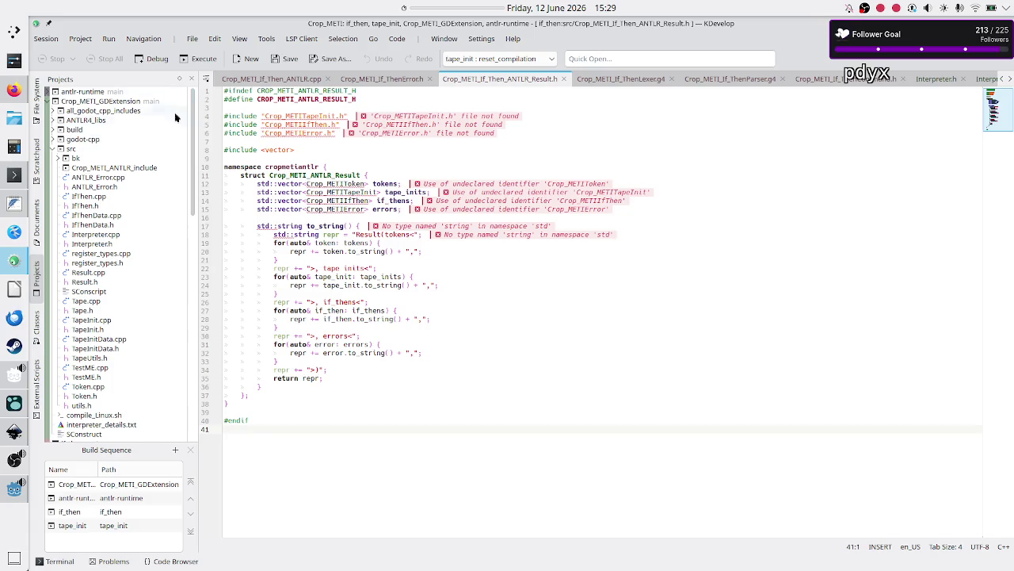
pyautogui.click(105, 103)
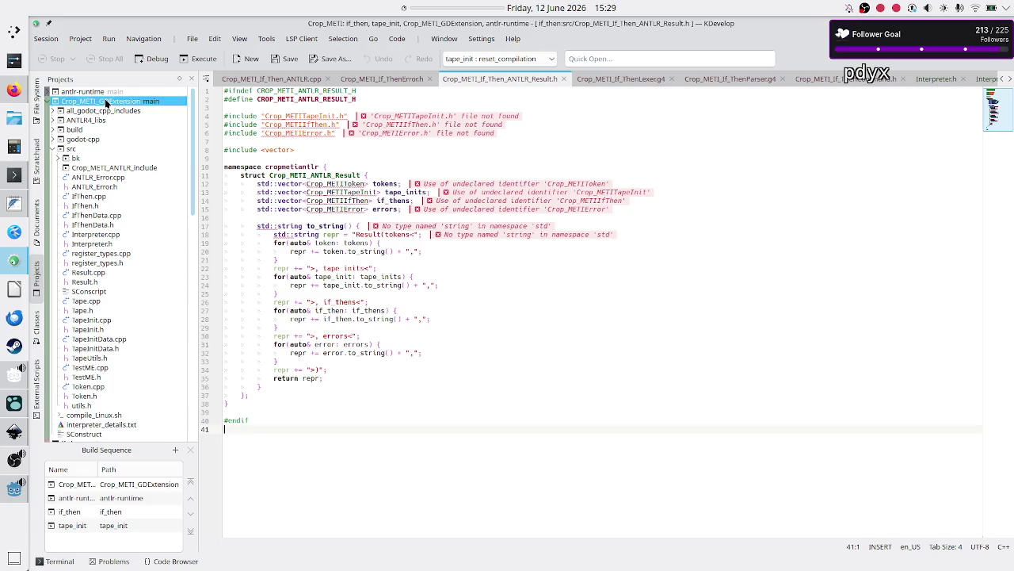
# - Browse the Projects tree through the GDExtension, if_then and tape_init projects
pyautogui.scroll(-10, 126, 171)
pyautogui.scroll(-5, 124, 248)
pyautogui.scroll(-1, 124, 248)
pyautogui.scroll(-7, 126, 300)
pyautogui.scroll(20, 126, 299)
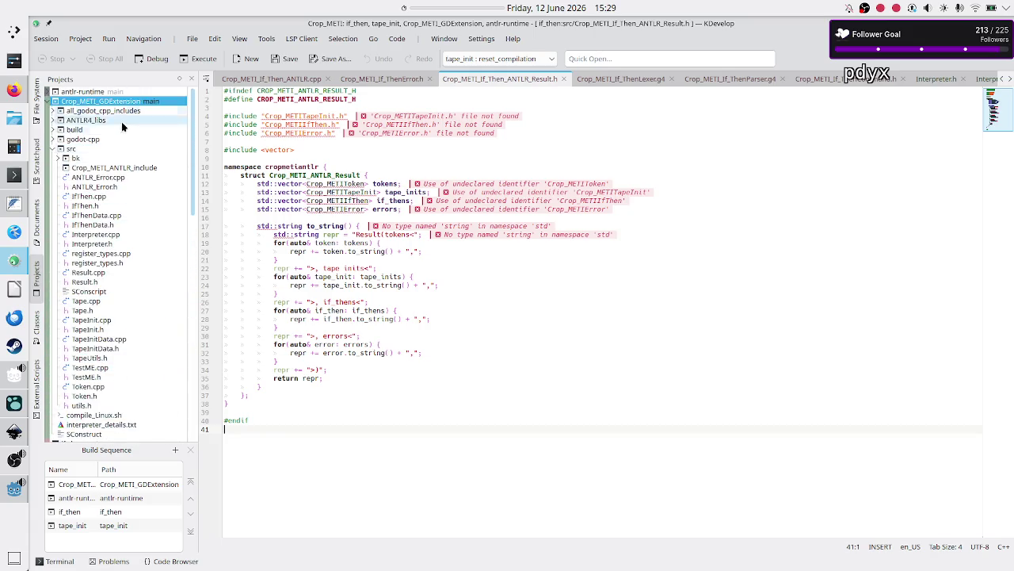
pyautogui.scroll(-15, 125, 268)
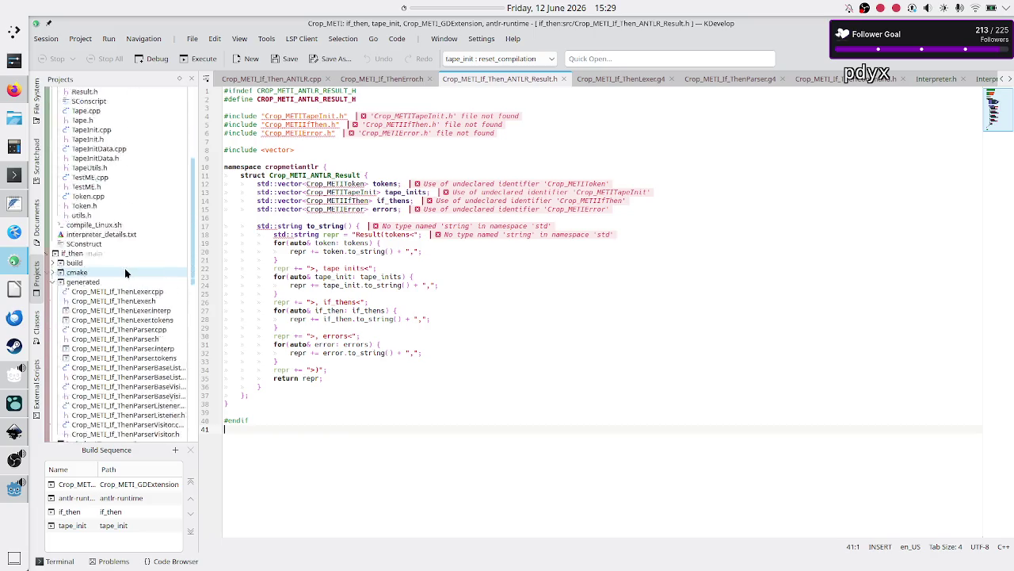
pyautogui.scroll(-6, 124, 271)
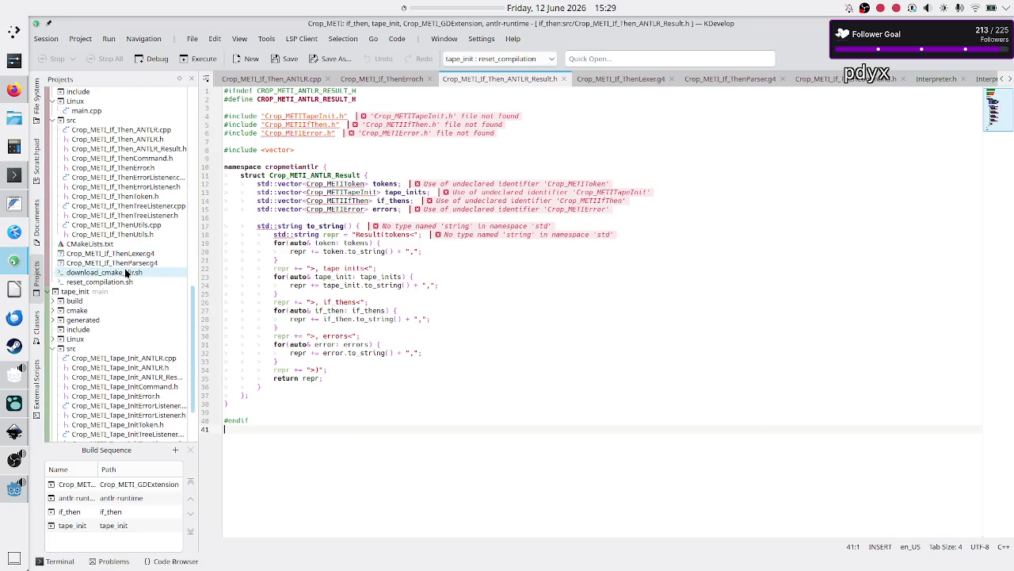
pyautogui.scroll(20, 154, 158)
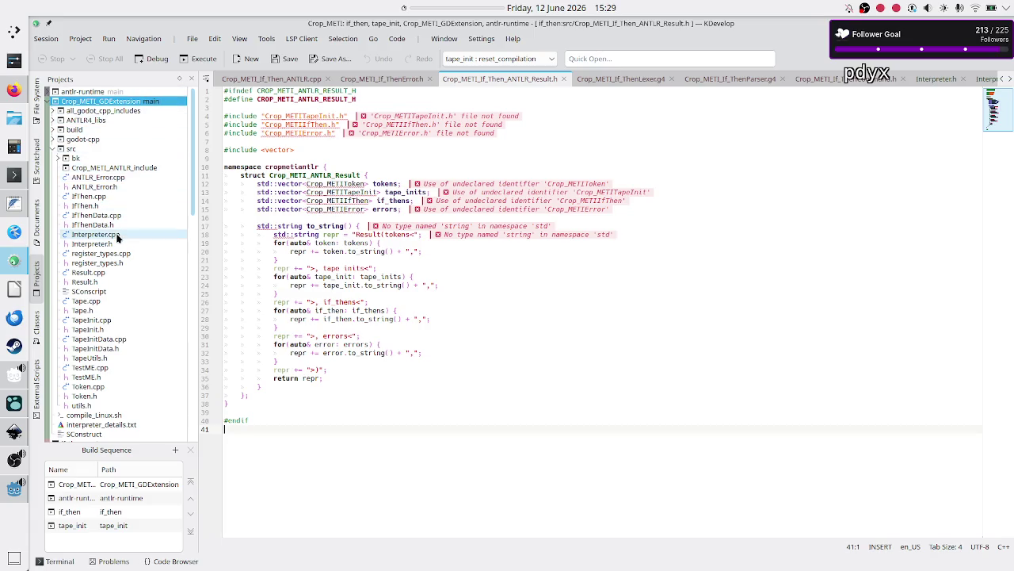
pyautogui.scroll(-9, 117, 236)
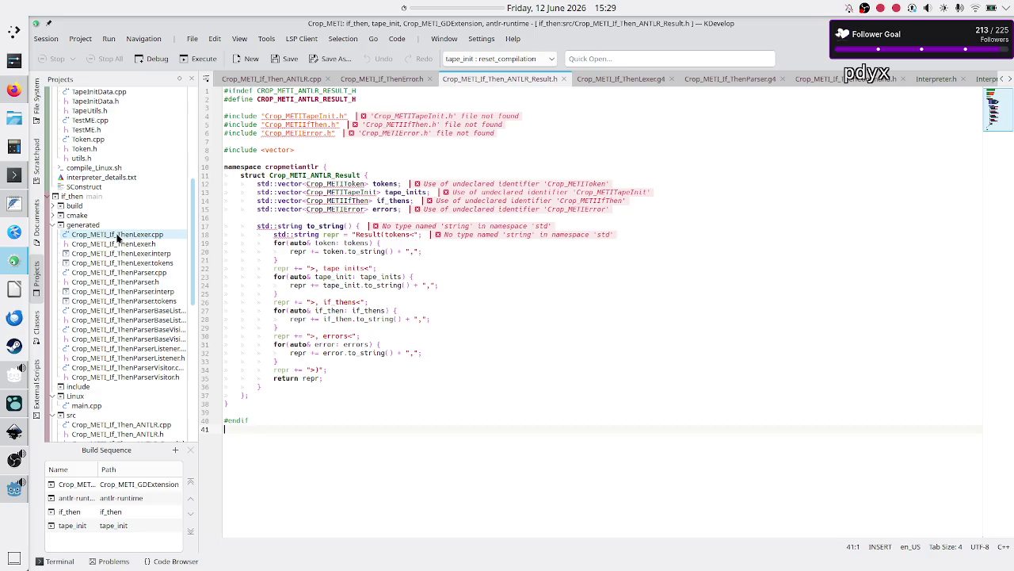
pyautogui.scroll(-13, 118, 214)
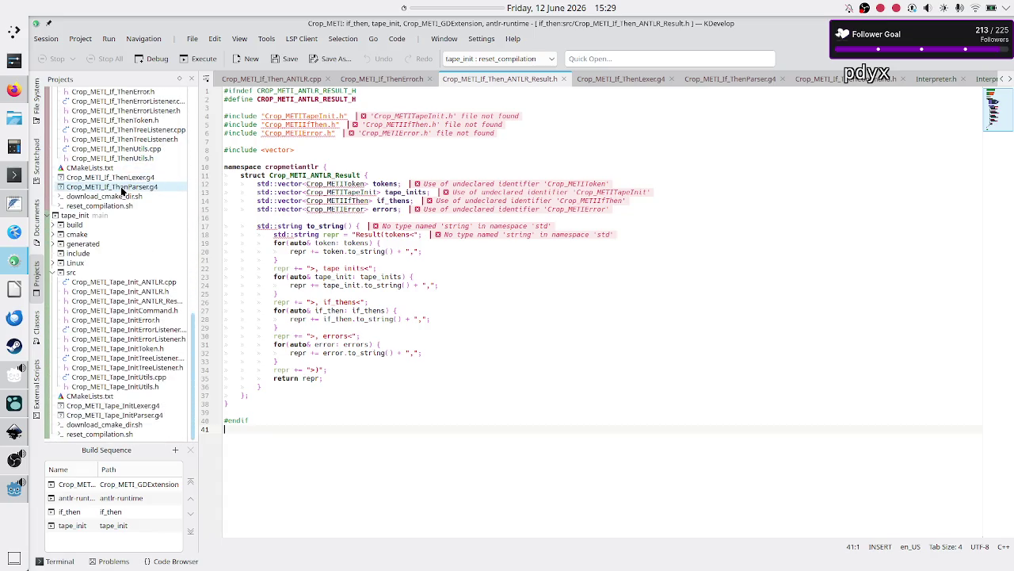
pyautogui.scroll(20, 121, 190)
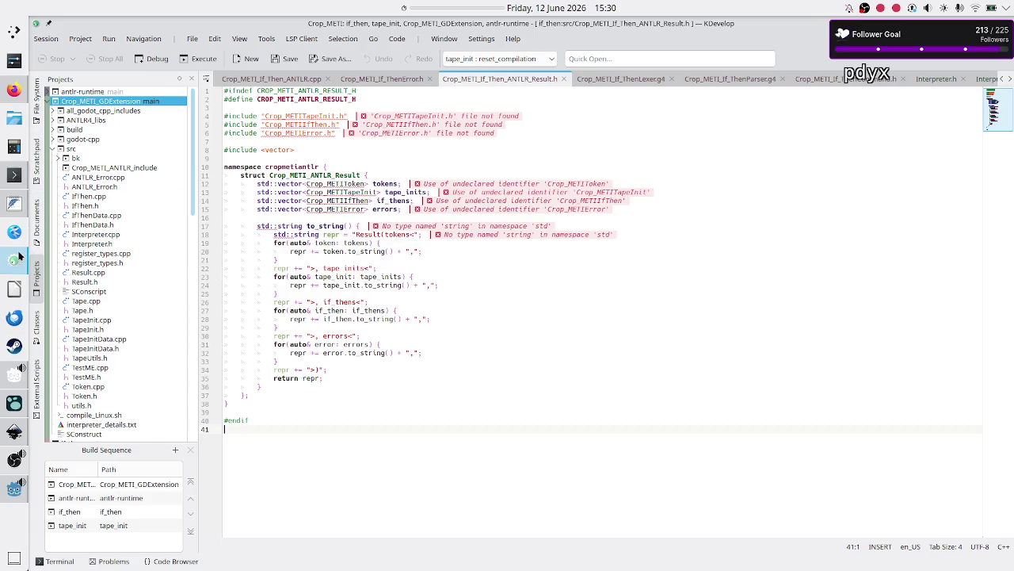
pyautogui.moveTo(20, 258)
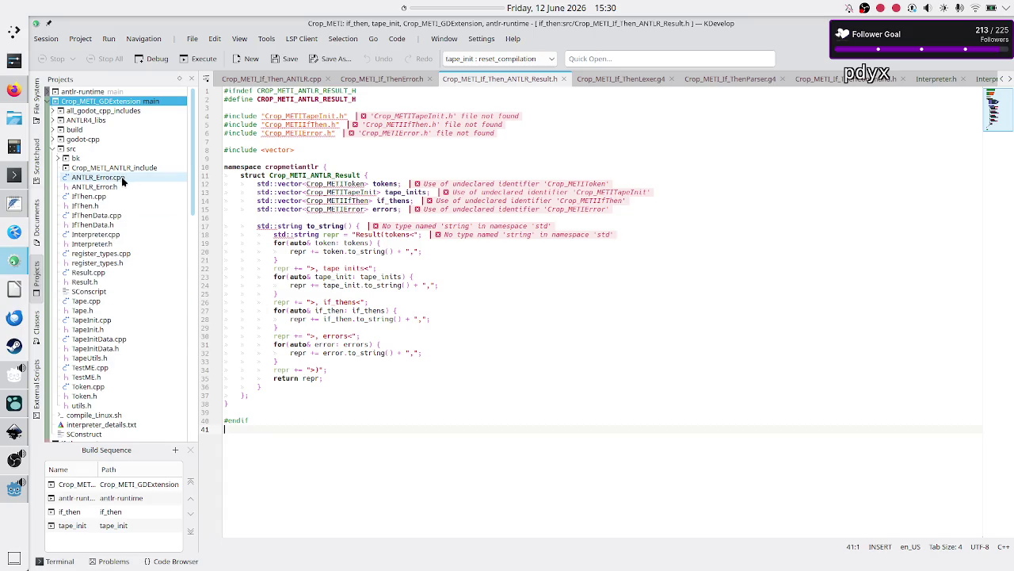
pyautogui.scroll(-10, 122, 180)
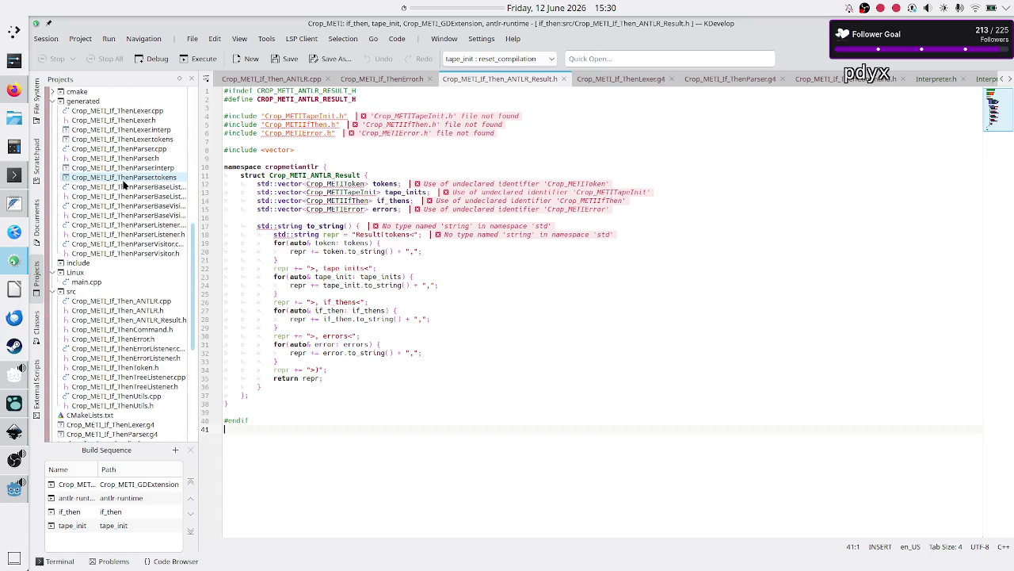
pyautogui.scroll(-9, 123, 184)
pyautogui.scroll(15, 123, 184)
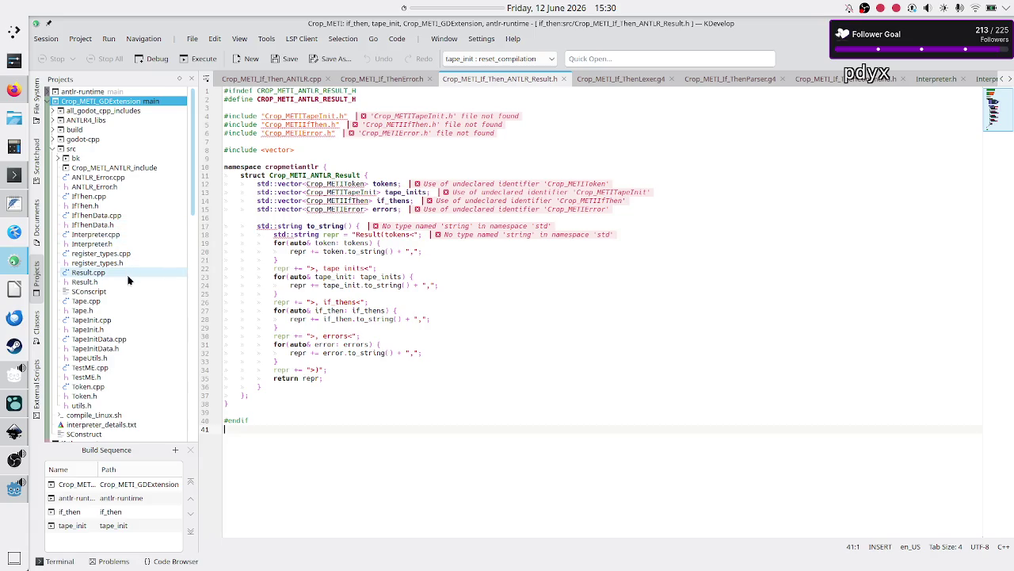
# - Open Crop_METI_If_Then_ANTLR.cpp from the if_then src folder in the editor
pyautogui.moveTo(147, 244)
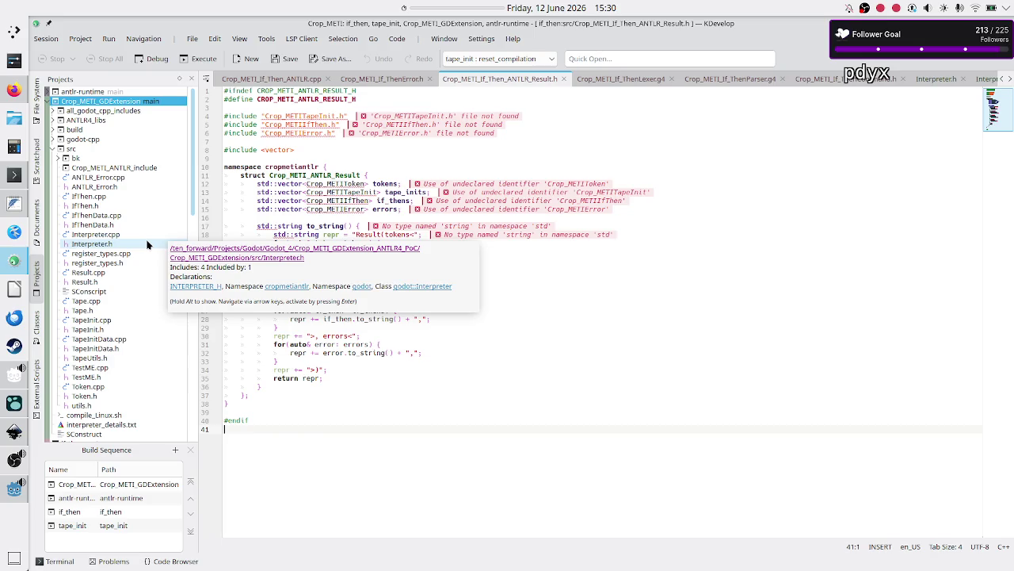
pyautogui.scroll(-10, 146, 244)
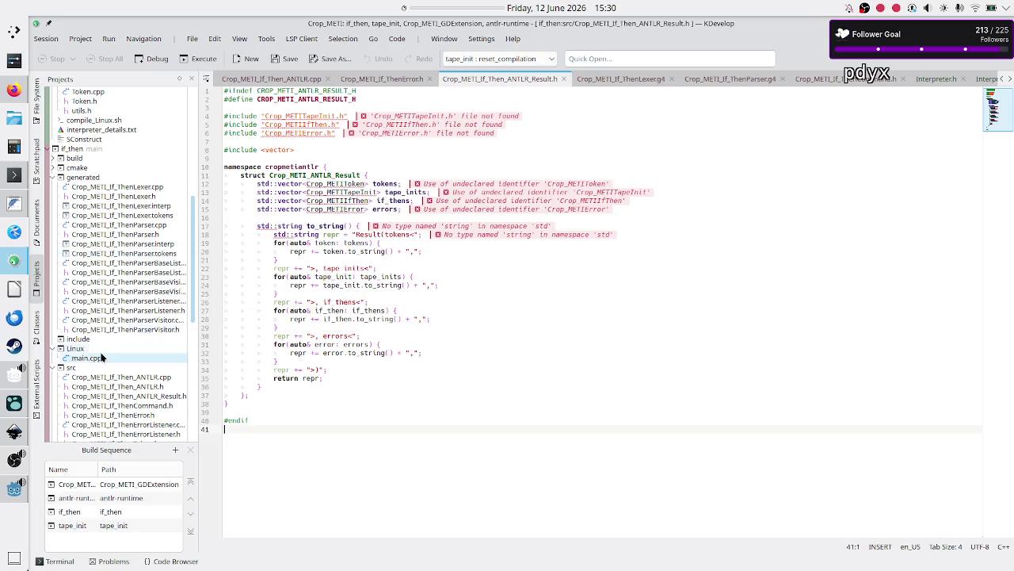
pyautogui.scroll(-3, 127, 356)
pyautogui.click(132, 311)
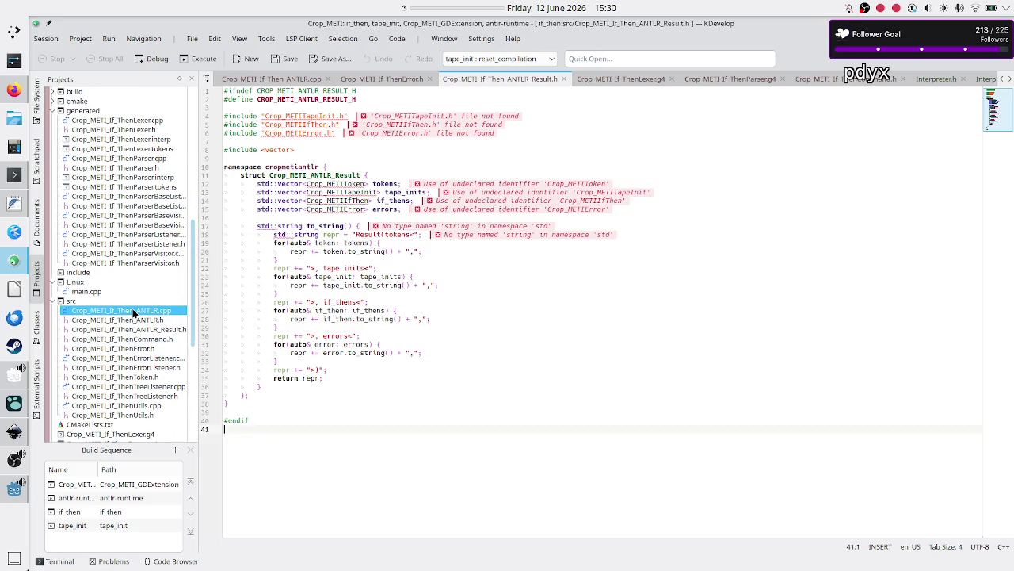
pyautogui.doubleClick(132, 311)
# - Open Crop_METI_If_ThenTreeListener.cpp, passing through the If_ThenCommand.h and If_ThenToken.h headers
pyautogui.scroll(-8, 341, 268)
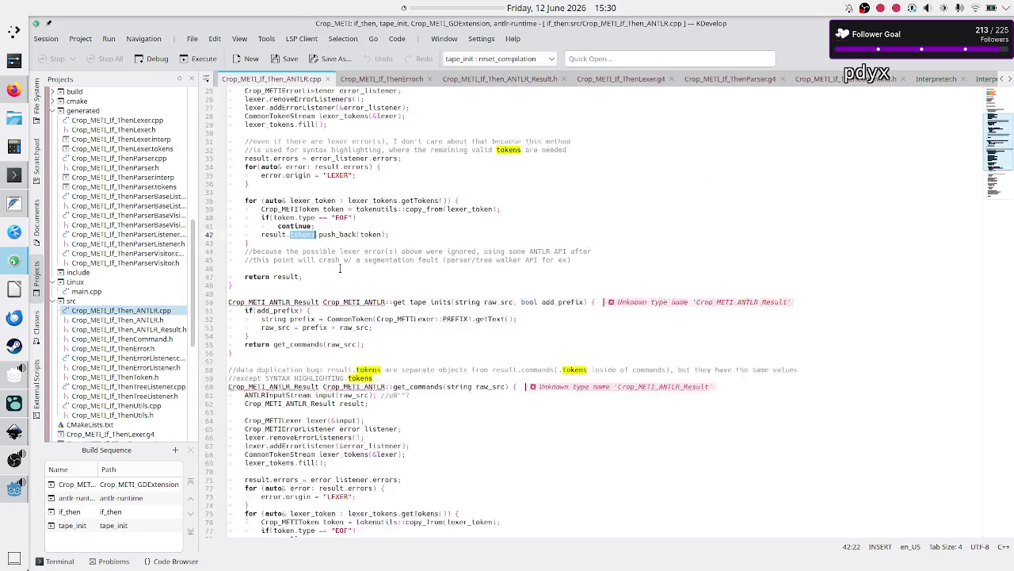
pyautogui.scroll(-6, 341, 268)
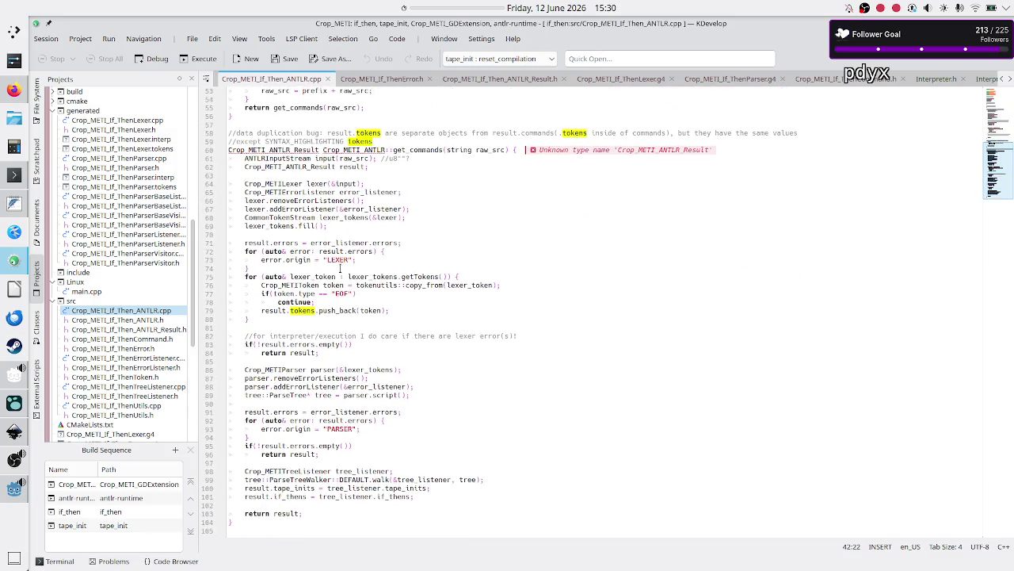
pyautogui.scroll(17, 341, 268)
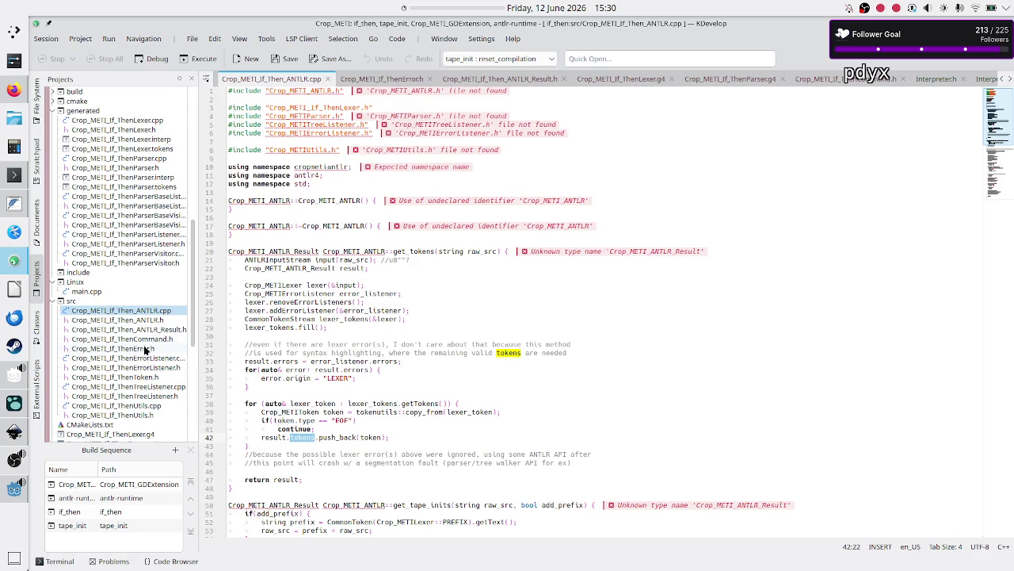
pyautogui.click(145, 339)
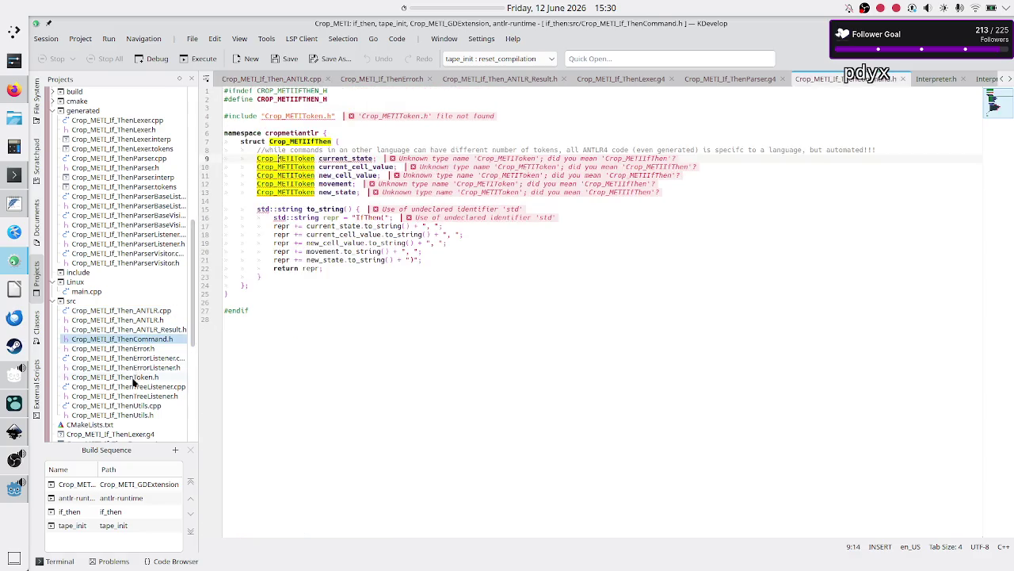
pyautogui.click(133, 378)
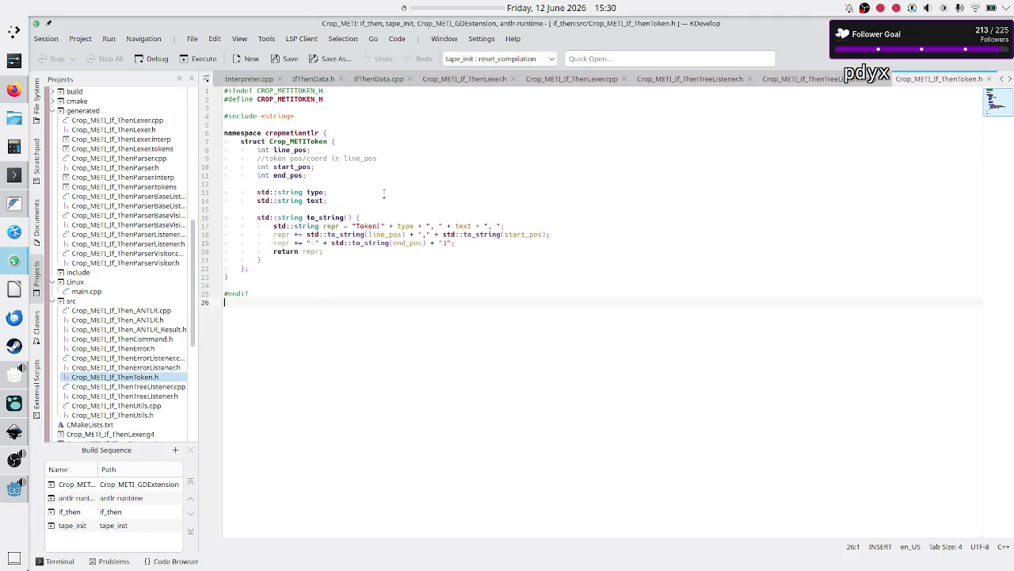
pyautogui.click(158, 386)
# - Move between blank lines 19 and 22 after enterScript and exitScript
pyautogui.scroll(-6, 354, 283)
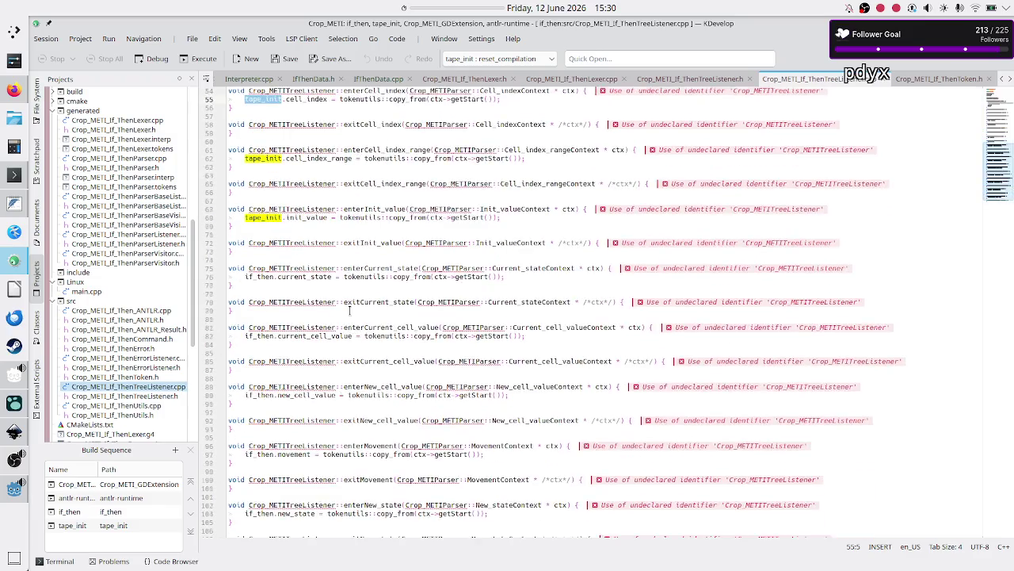
pyautogui.scroll(19, 350, 310)
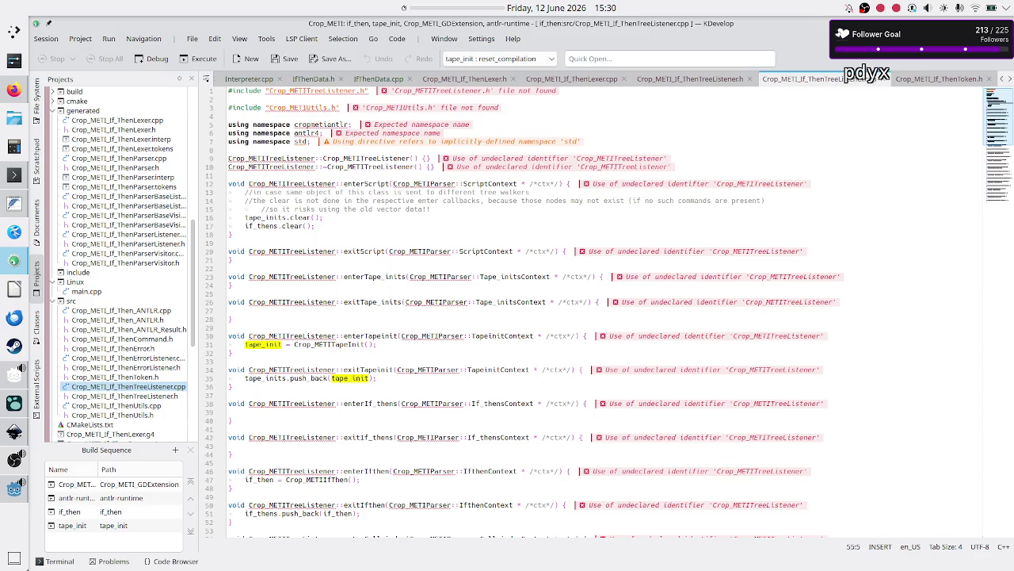
pyautogui.click(303, 269)
pyautogui.click(292, 240)
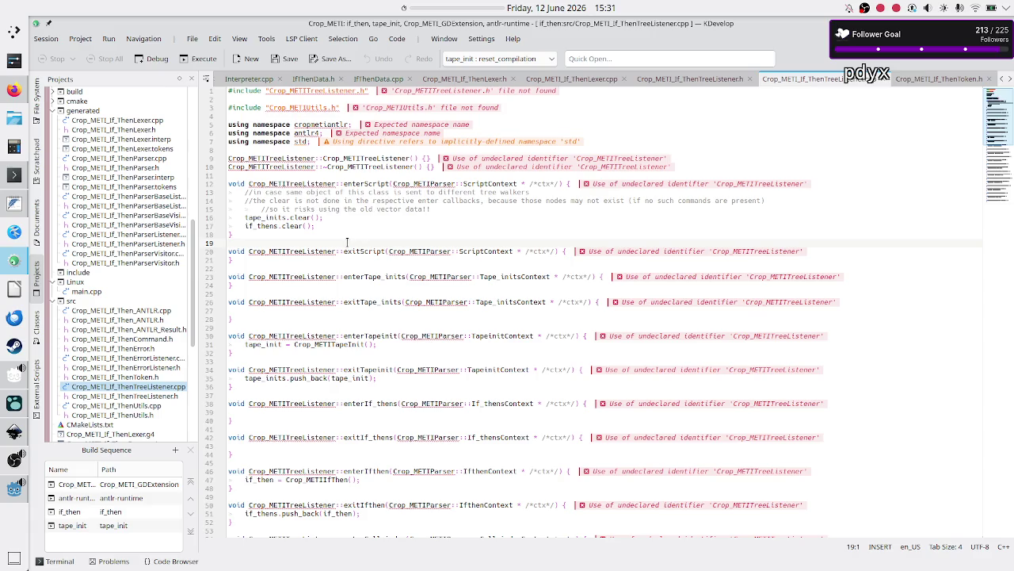
pyautogui.click(289, 268)
pyautogui.click(285, 241)
pyautogui.click(272, 266)
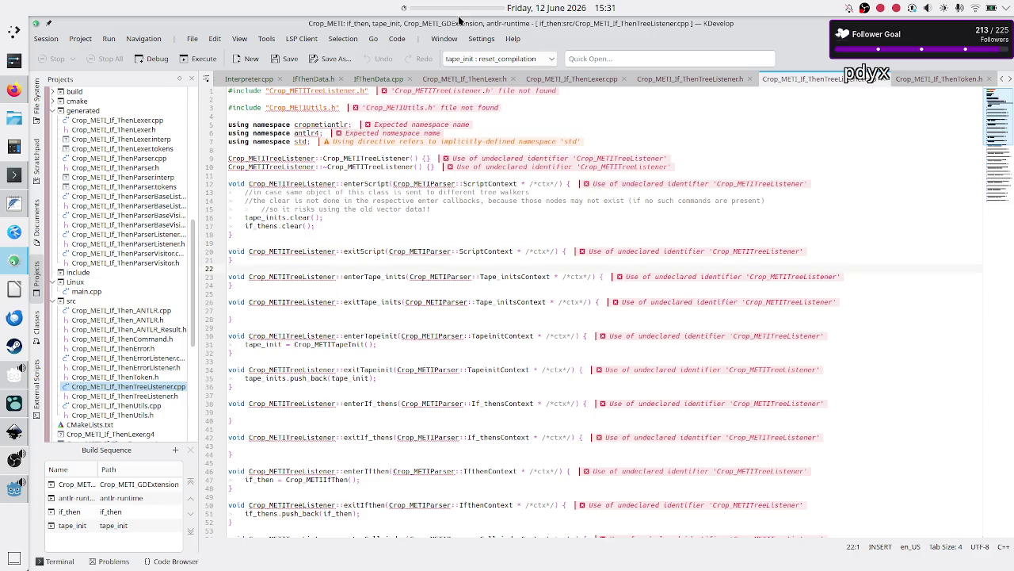
# - Check the date in the panel calendar, then switch to the Logseq journal
pyautogui.click(559, 6)
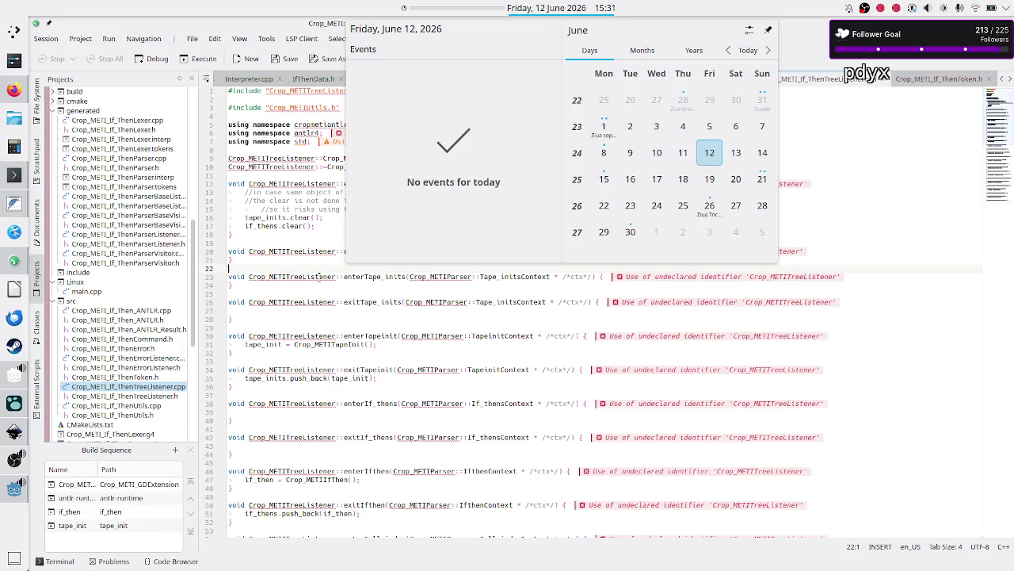
pyautogui.click(261, 282)
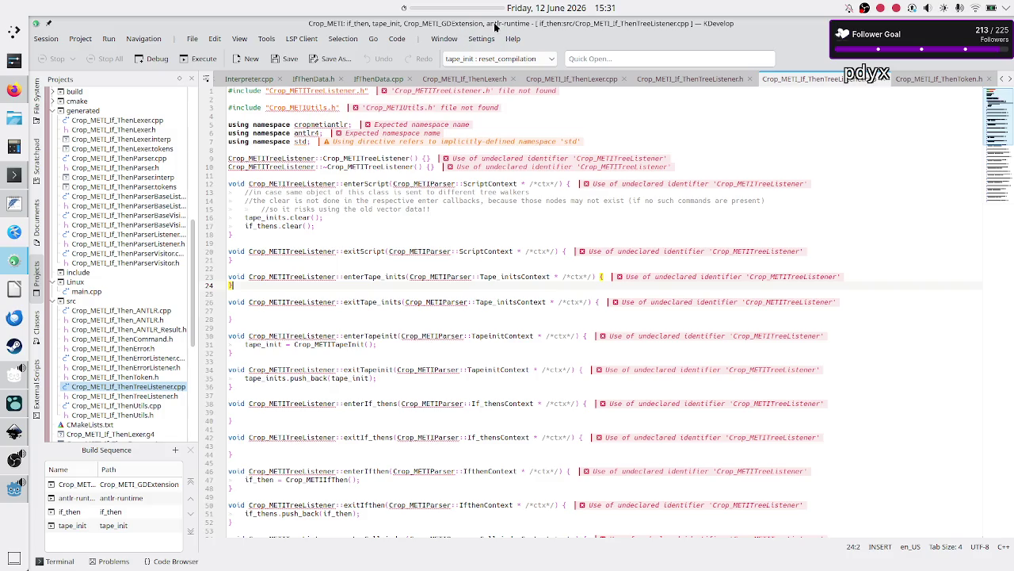
pyautogui.click(553, 8)
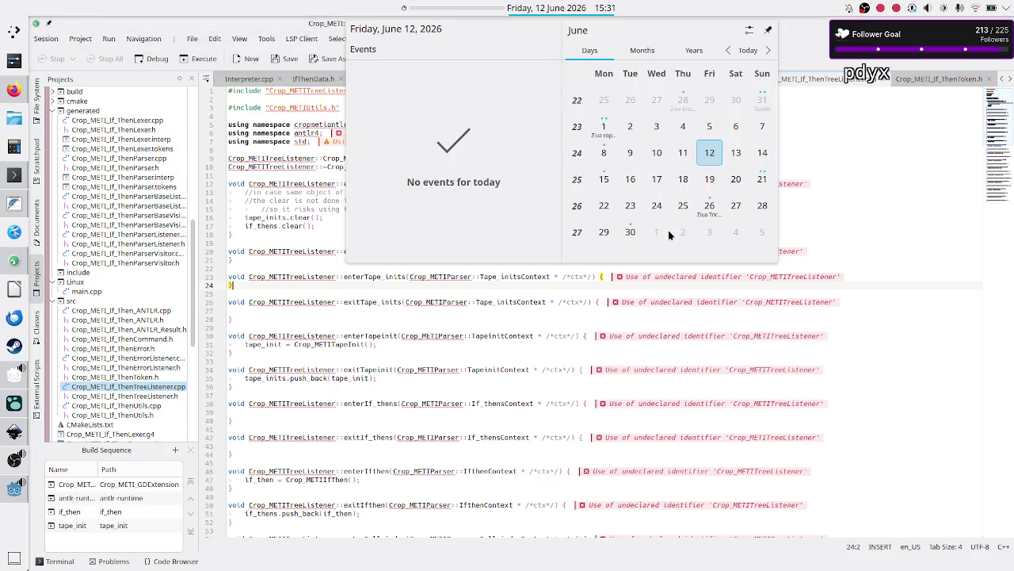
pyautogui.click(856, 272)
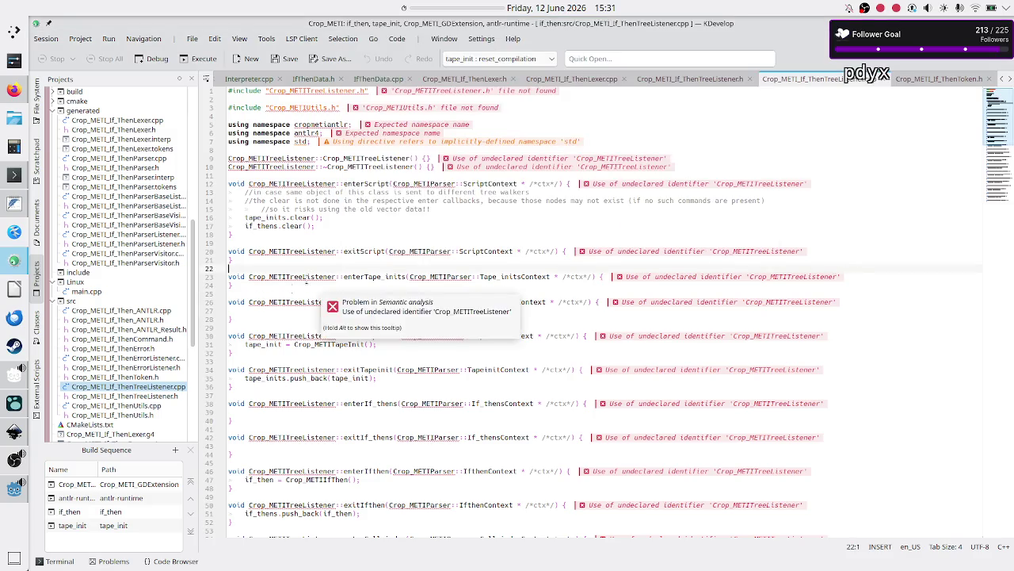
pyautogui.click(13, 406)
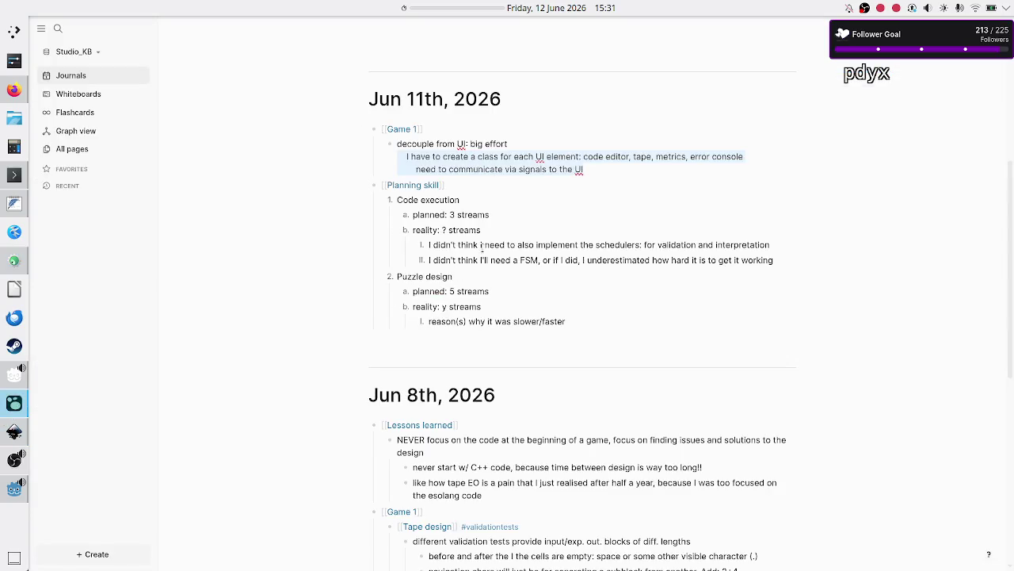
# - Scroll to Jun 8th, select the NEVER focus block and its bullets, and open the calendar
pyautogui.scroll(-3, 483, 315)
pyautogui.scroll(-1, 483, 315)
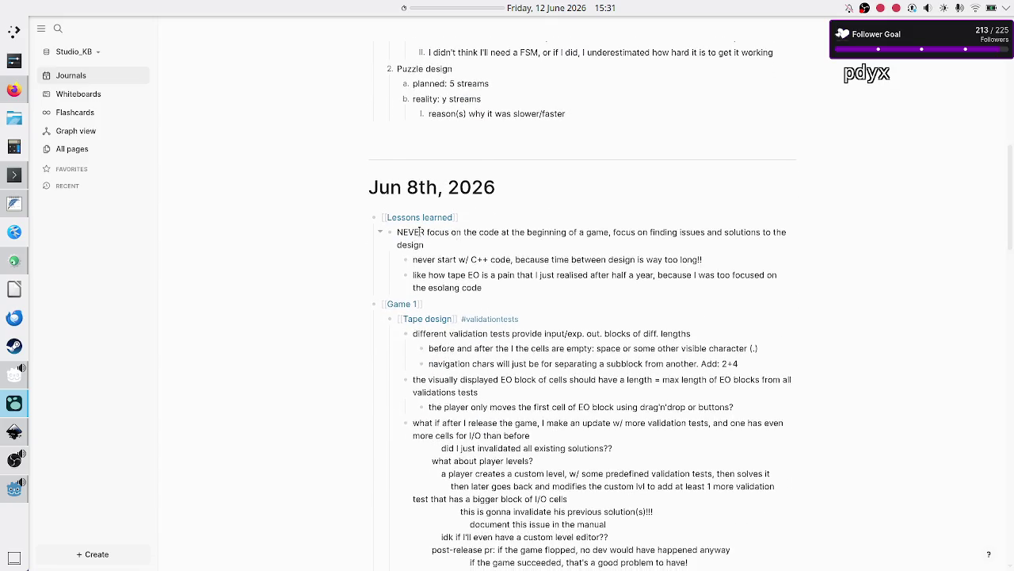
pyautogui.moveTo(416, 239)
pyautogui.mouseDown()
pyautogui.moveTo(515, 247)
pyautogui.moveTo(531, 258)
pyautogui.mouseUp()
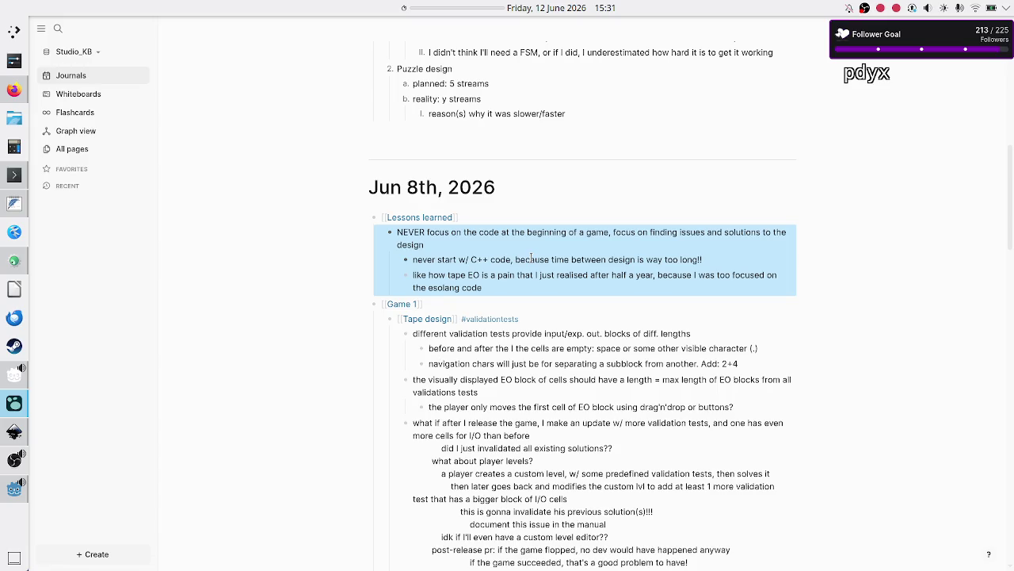
pyautogui.click(714, 265)
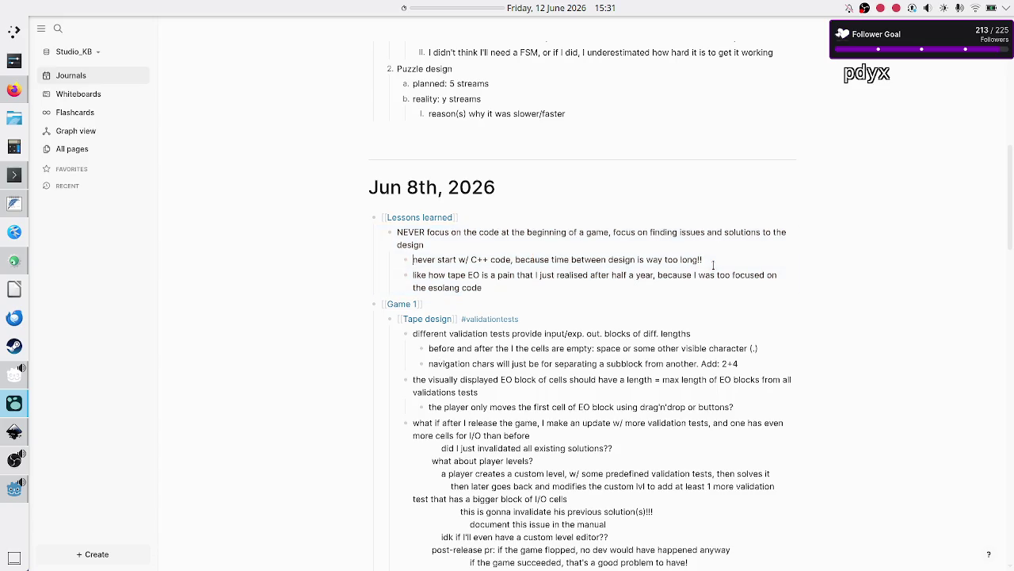
pyautogui.click(563, 8)
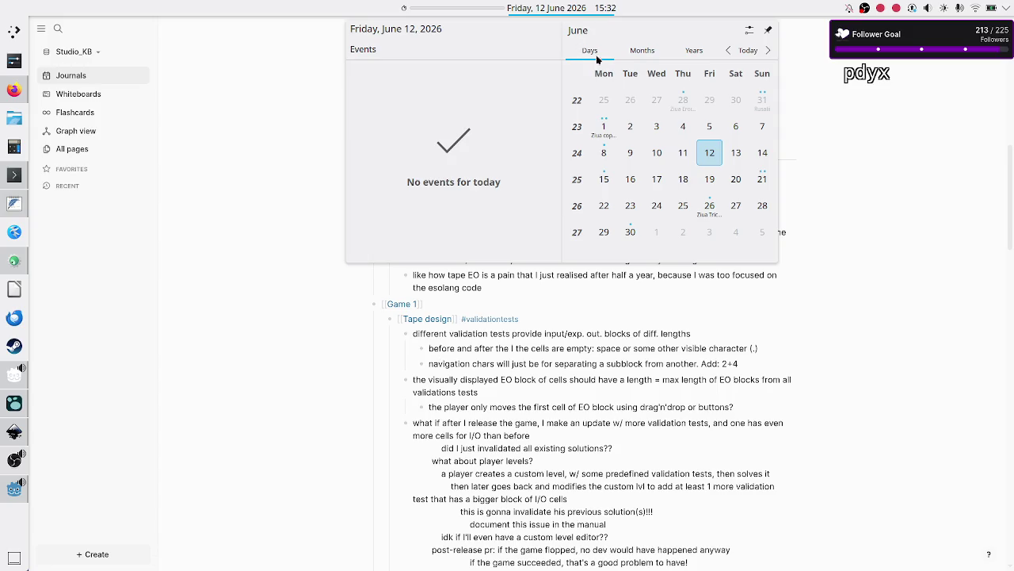
# - Page the calendar back to October 2025, then forward to February
pyautogui.click(730, 51)
pyautogui.click(730, 50)
pyautogui.click(730, 51)
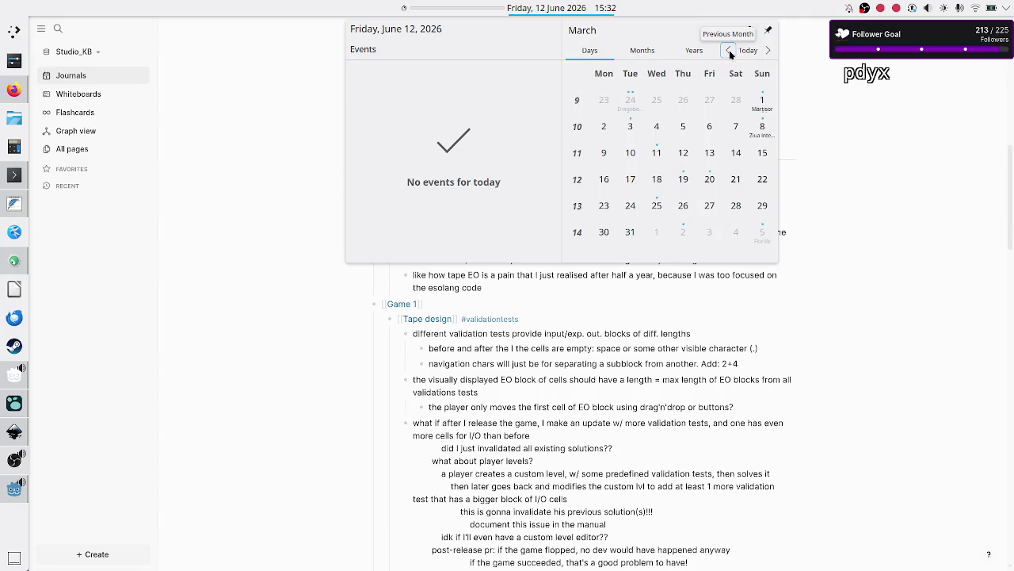
pyautogui.click(730, 50)
pyautogui.click(730, 50)
pyautogui.click(729, 51)
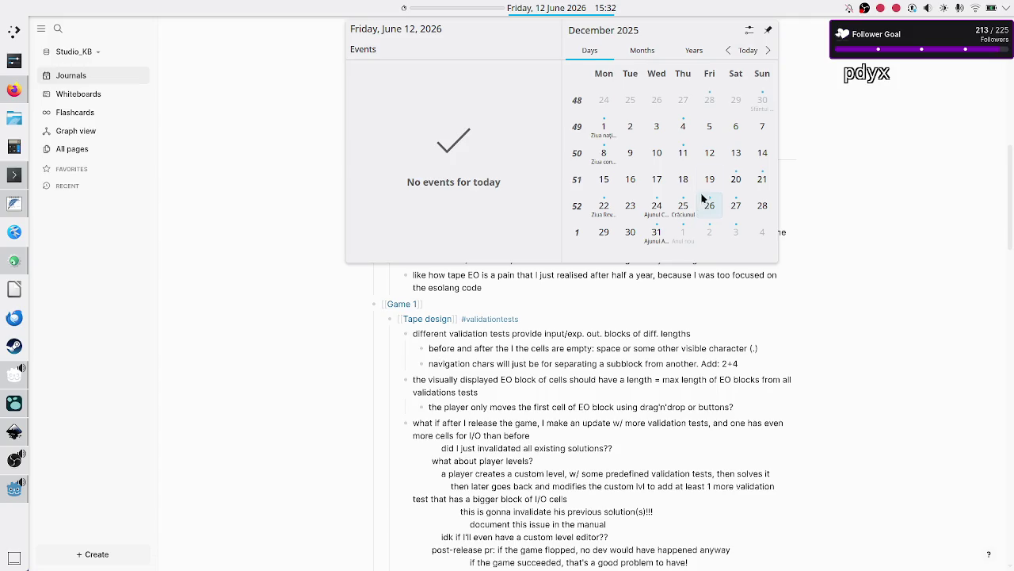
pyautogui.click(730, 51)
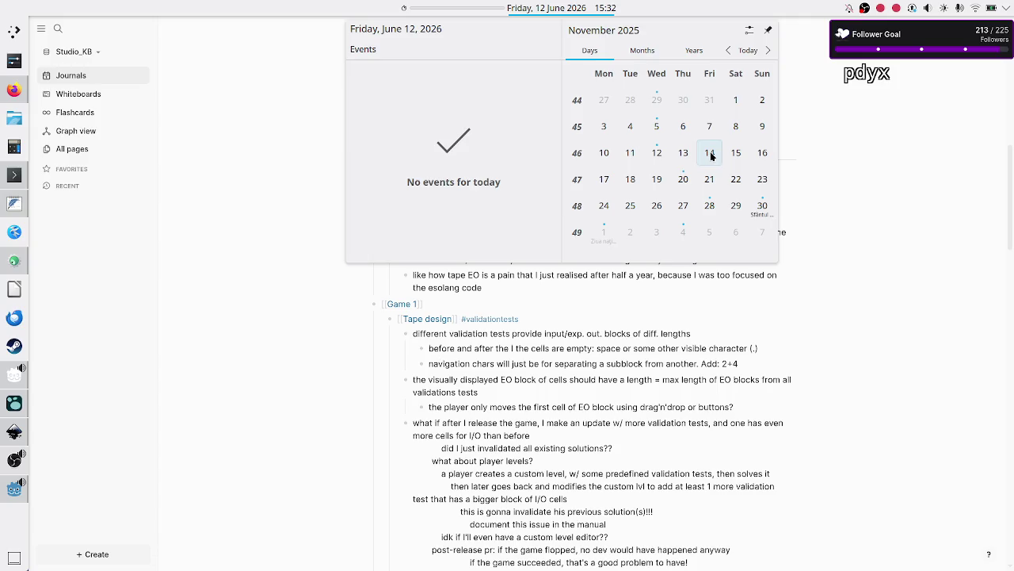
pyautogui.click(730, 51)
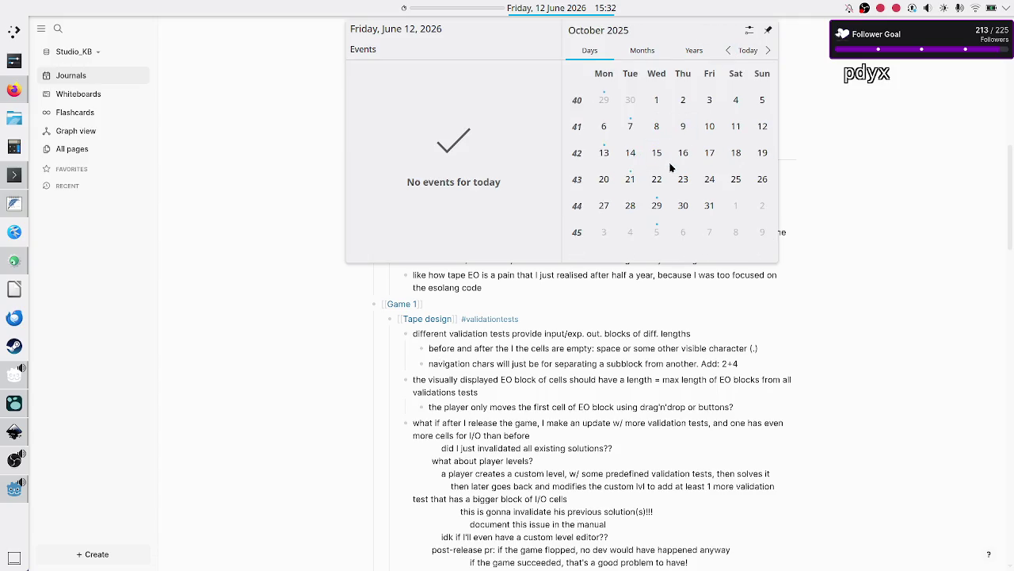
pyautogui.click(767, 51)
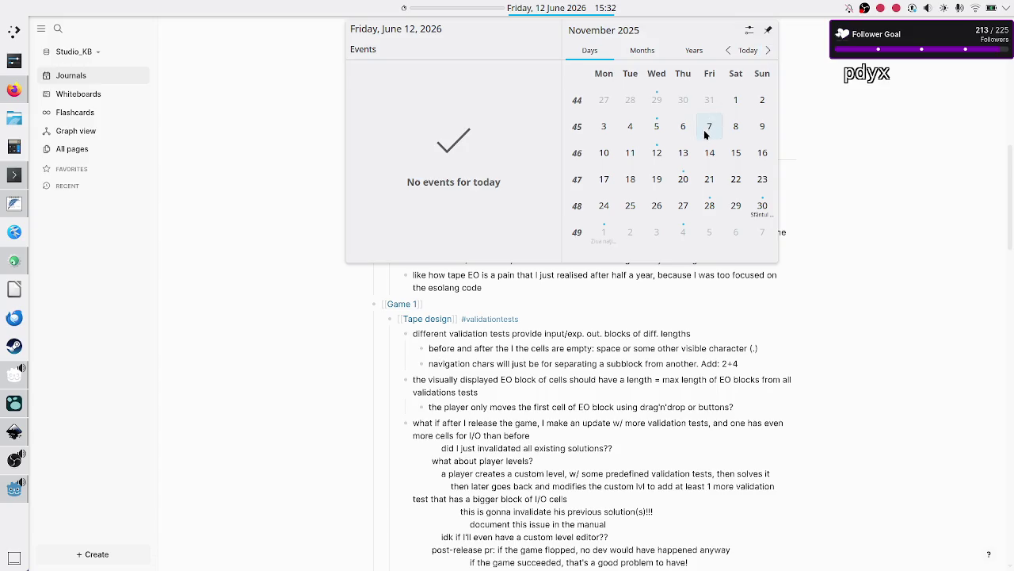
pyautogui.click(767, 56)
pyautogui.click(767, 56)
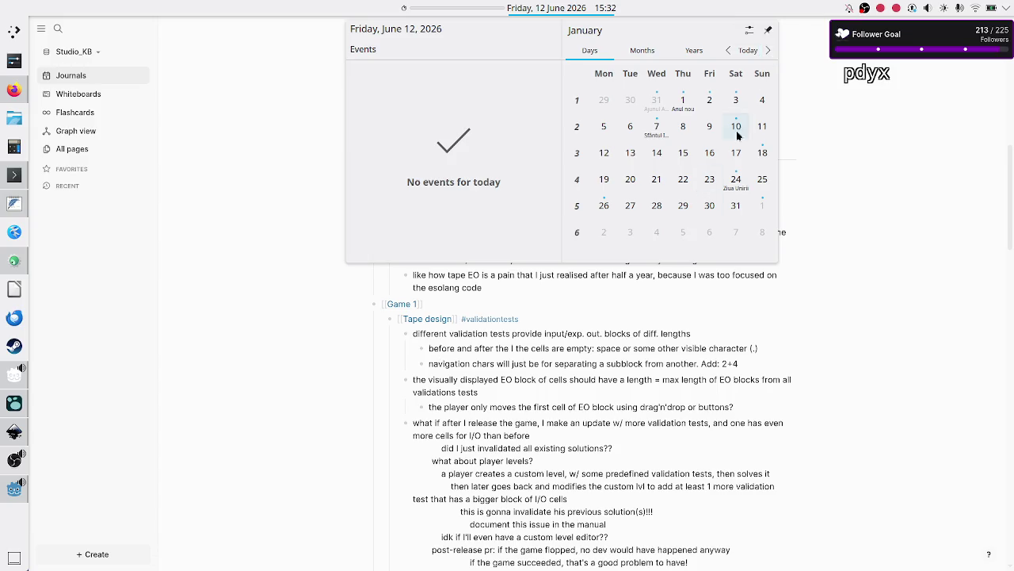
pyautogui.click(768, 51)
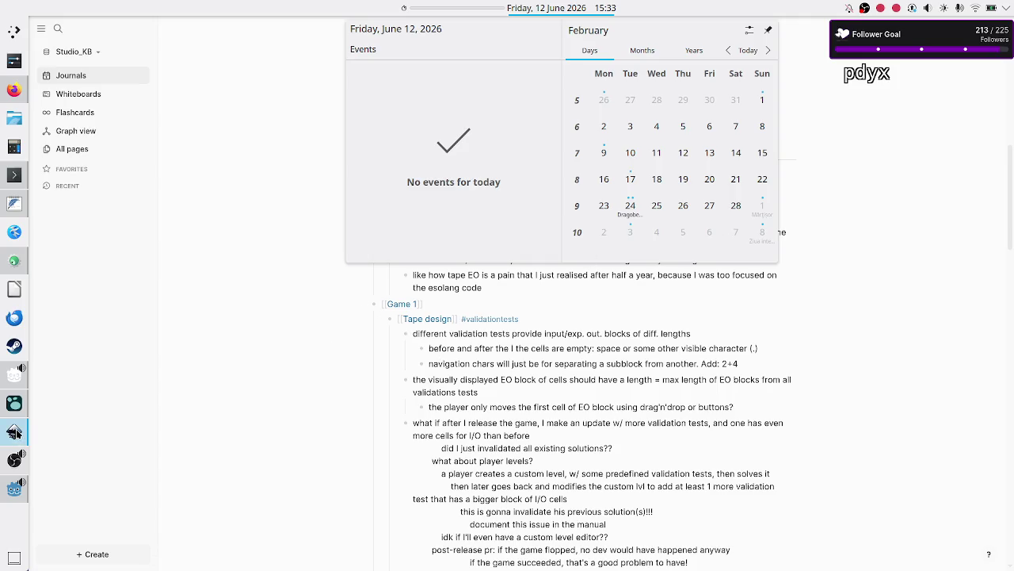
# - Bring Inkscape's level_UI_concepts.svg forward and scroll up the canvas
pyautogui.click(14, 432)
pyautogui.scroll(10, 336, 341)
pyautogui.scroll(5, 336, 341)
pyautogui.scroll(10, 336, 341)
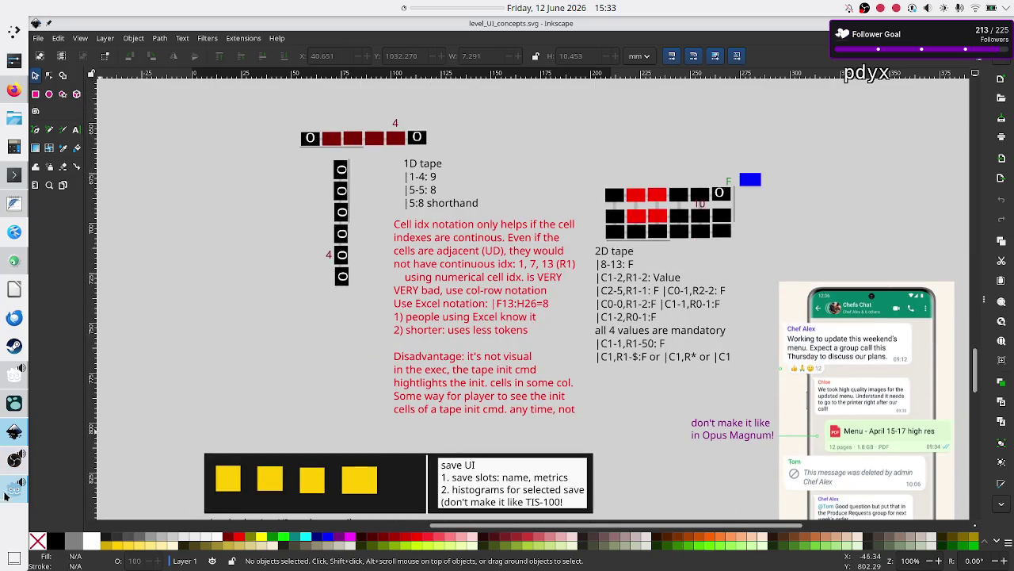
# - Switch to Godot's script editor and scroll down InterpretLoadBalancer.gd
pyautogui.moveTo(4, 495)
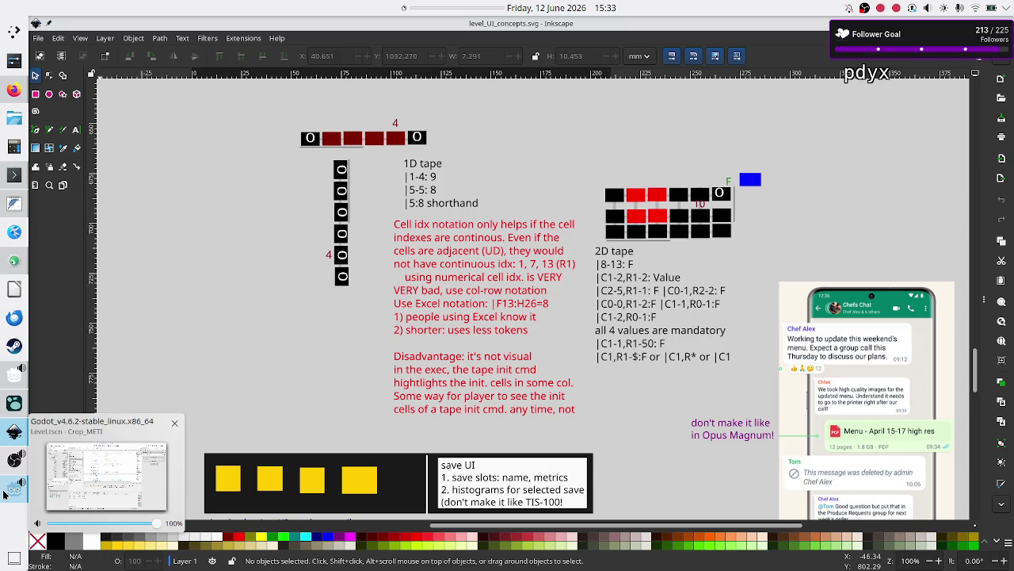
pyautogui.click(4, 495)
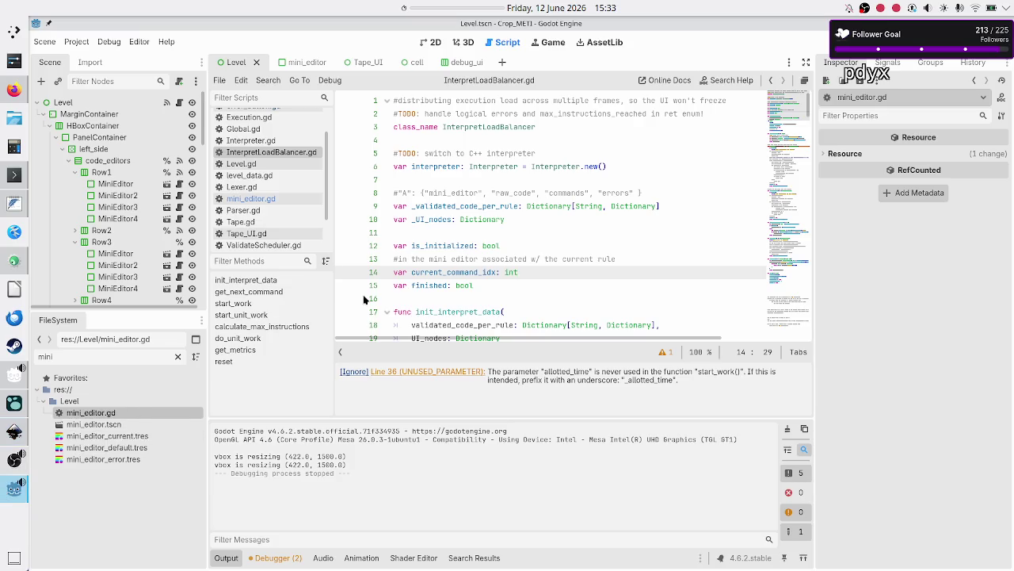
pyautogui.click(415, 260)
pyautogui.scroll(-10, 439, 242)
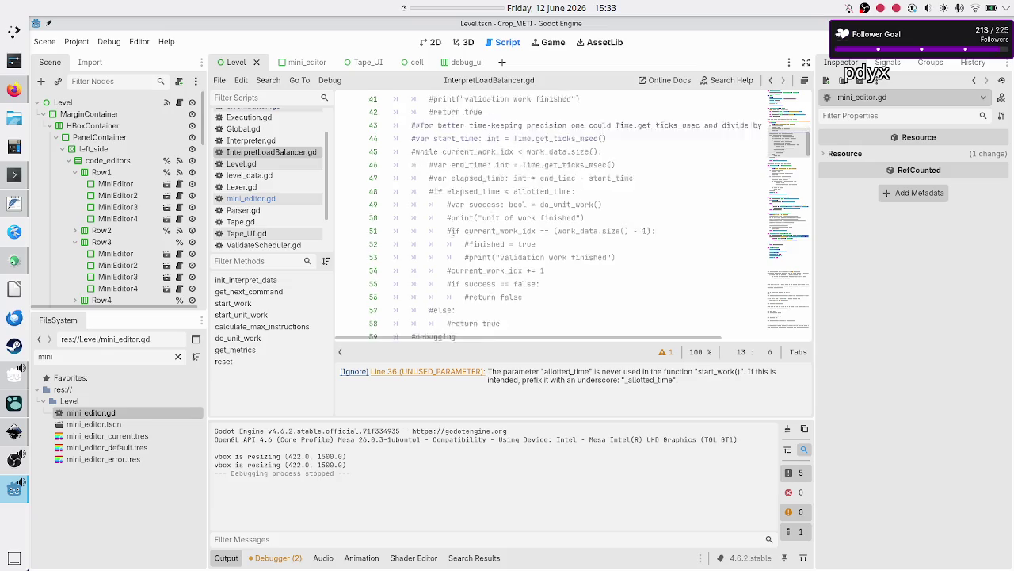
pyautogui.scroll(-10, 449, 233)
# - Place the cursor on lines 83 and 82, then switch back to Inkscape
pyautogui.click(453, 231)
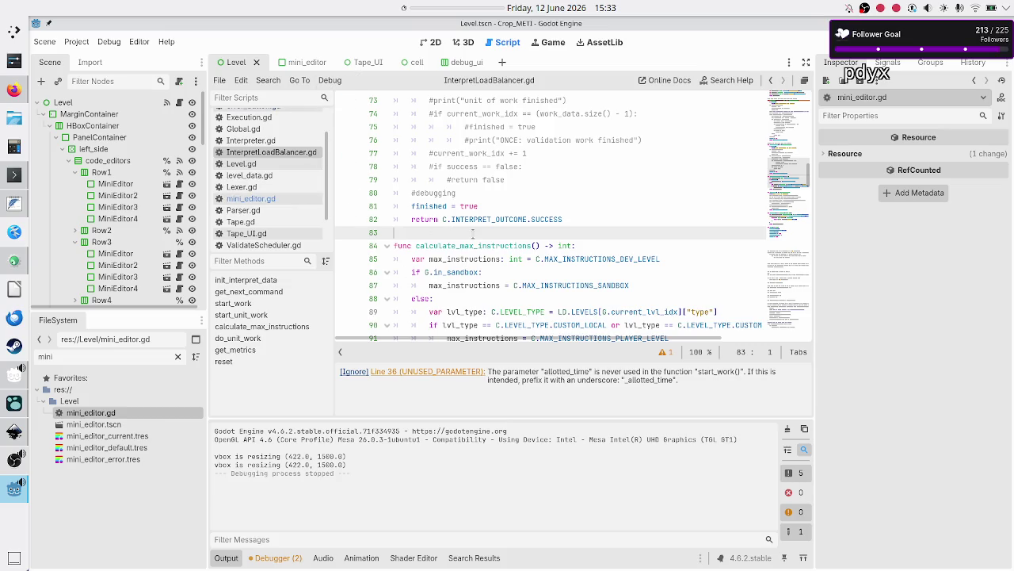
pyautogui.click(581, 219)
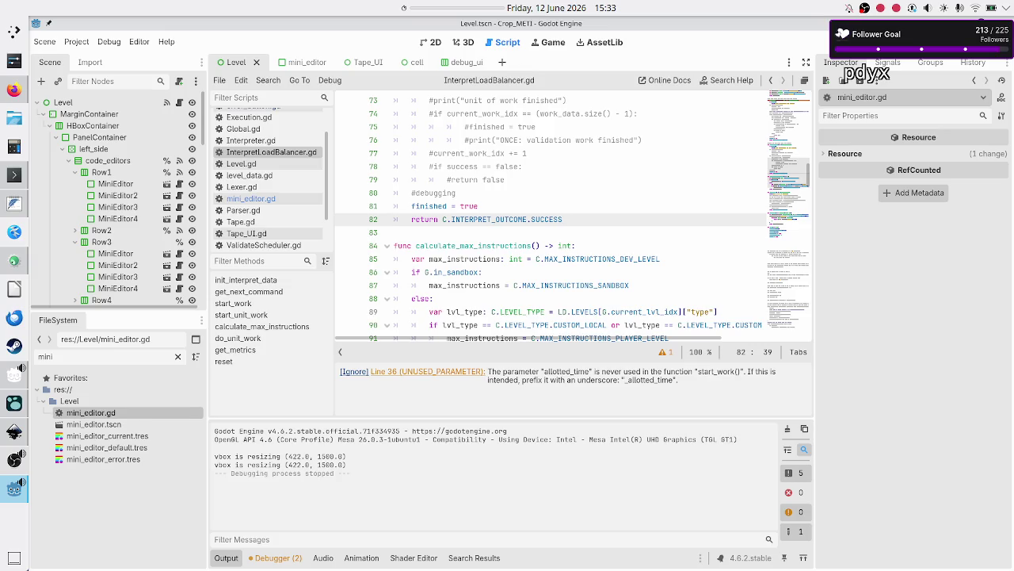
pyautogui.hotkey('alt', 'Tab')
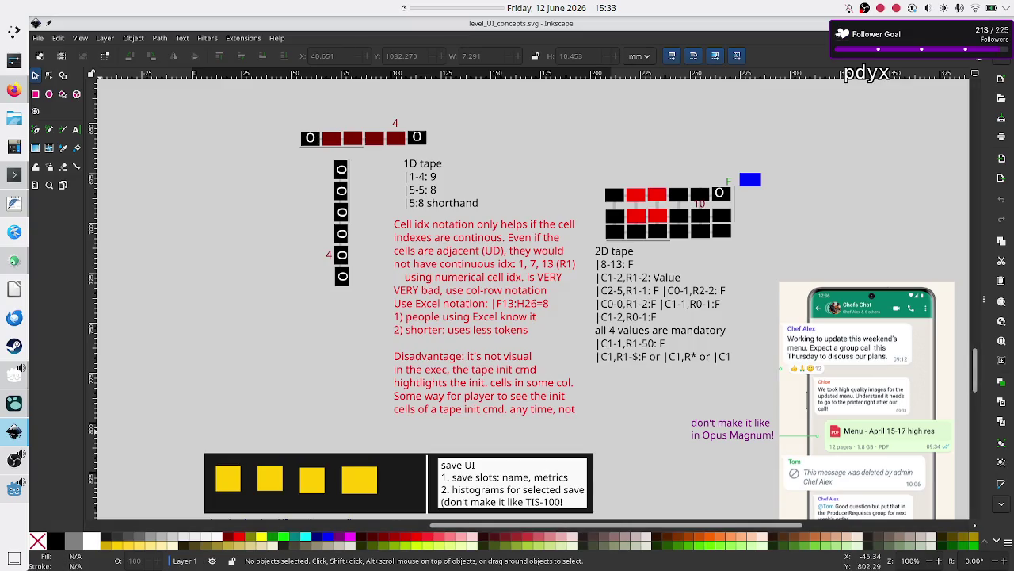
# - Flip the panel calendar through the months back to June 2026, then switch to KDevelop
pyautogui.click(539, 6)
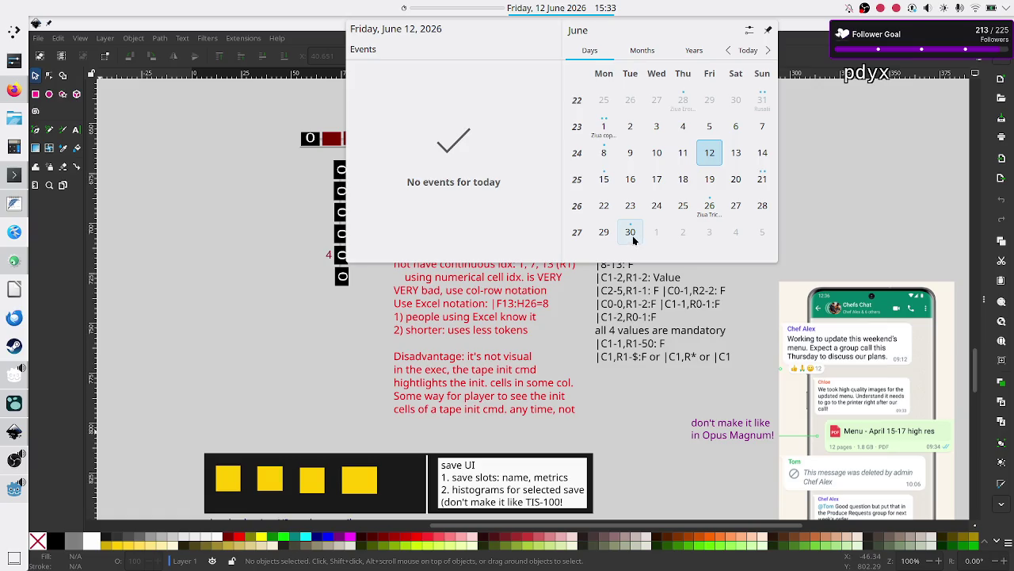
pyautogui.click(768, 51)
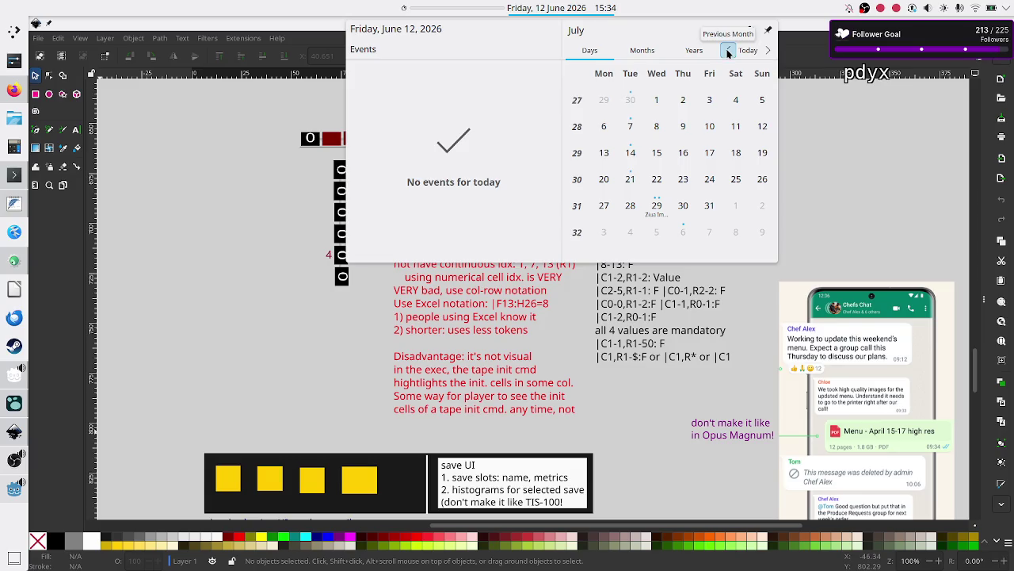
pyautogui.click(727, 50)
pyautogui.click(728, 51)
pyautogui.click(728, 51)
pyautogui.click(727, 51)
pyautogui.click(727, 50)
pyautogui.click(769, 51)
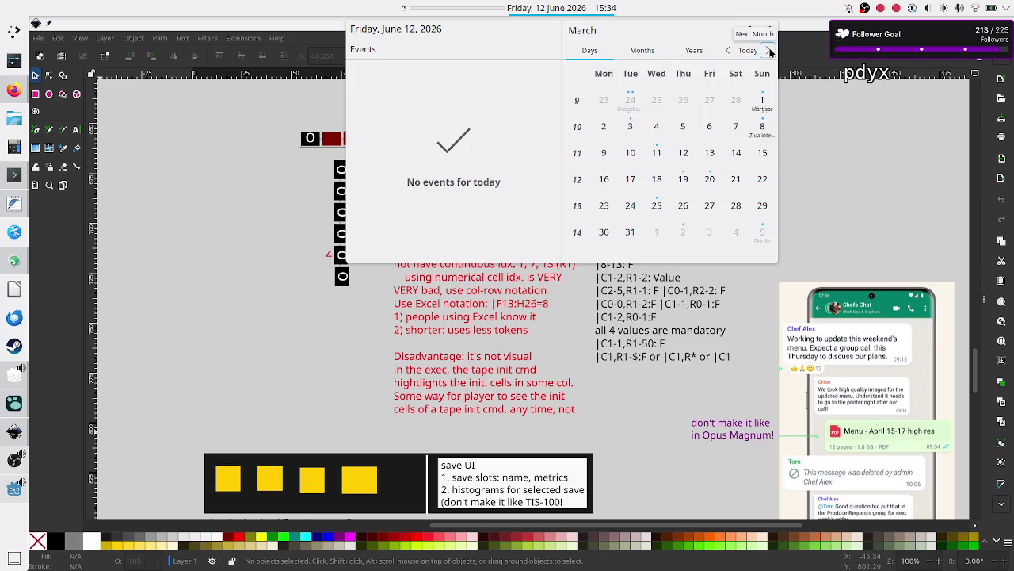
pyautogui.click(769, 51)
pyautogui.click(769, 50)
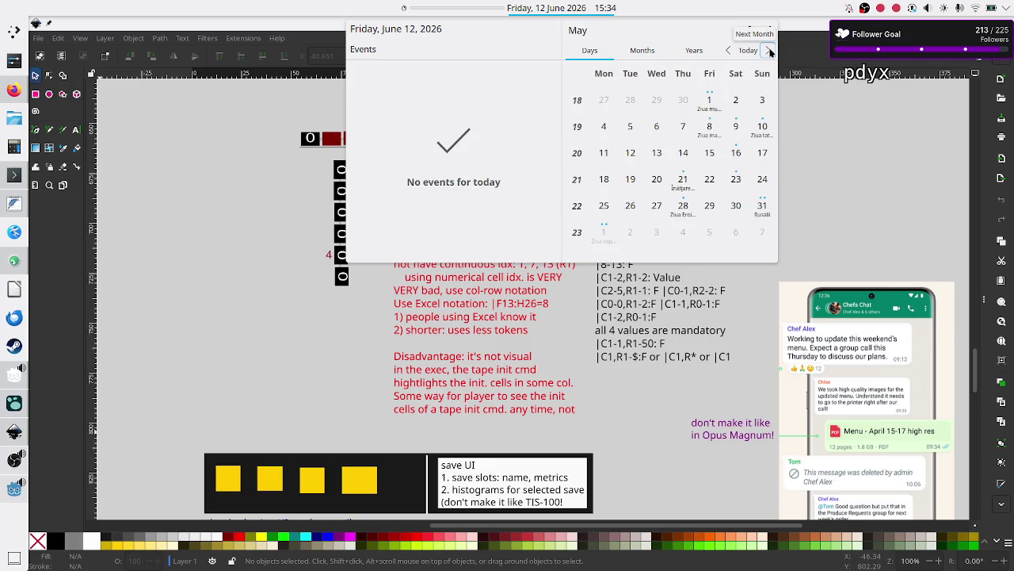
pyautogui.click(768, 51)
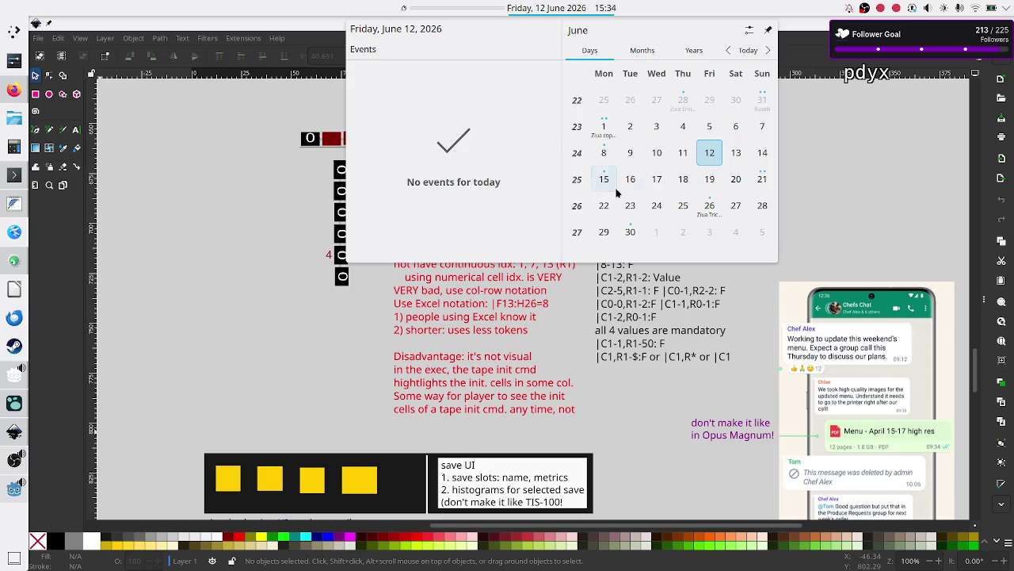
pyautogui.click(23, 256)
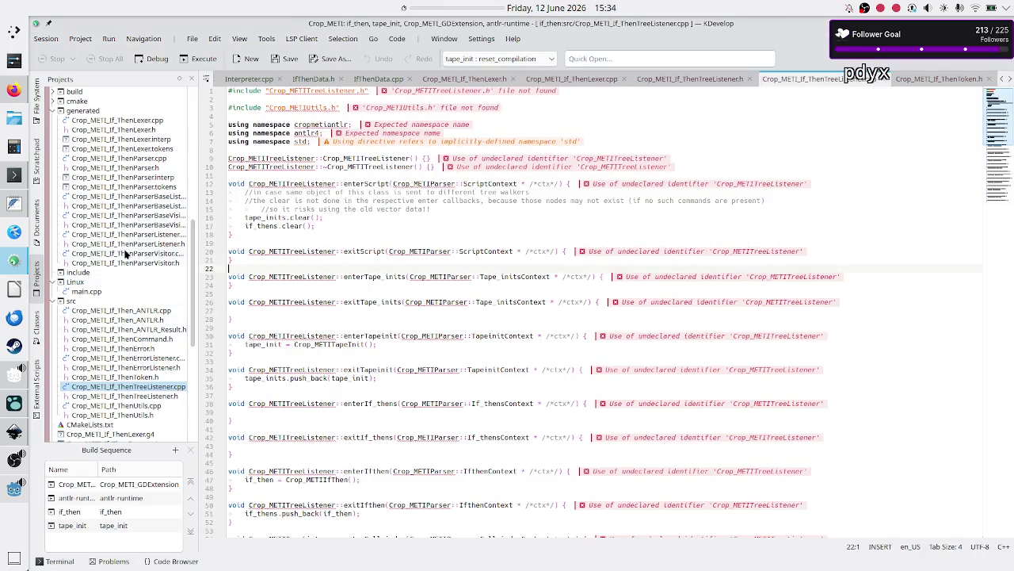
# - Put the cursor on line 19 of the TreeListener code and scroll the Projects tree
pyautogui.moveTo(302, 256)
pyautogui.click(311, 242)
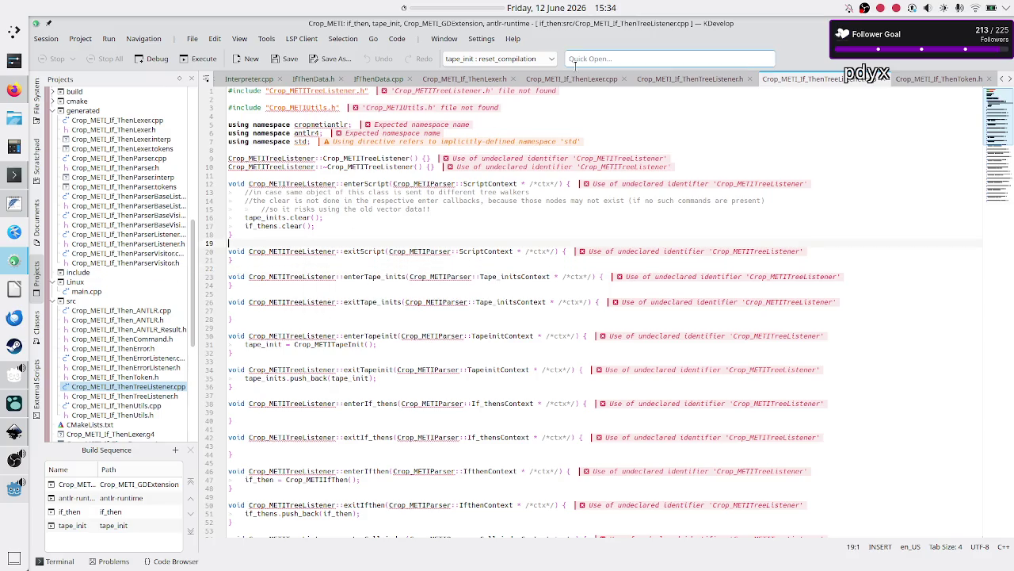
pyautogui.moveTo(325, 277)
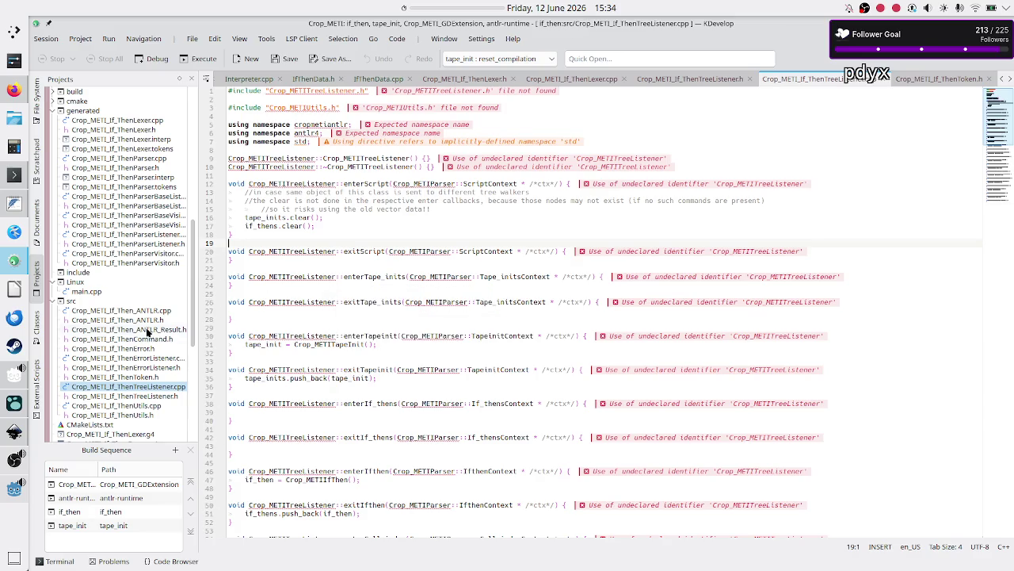
pyautogui.scroll(-7, 145, 328)
pyautogui.scroll(-2, 145, 329)
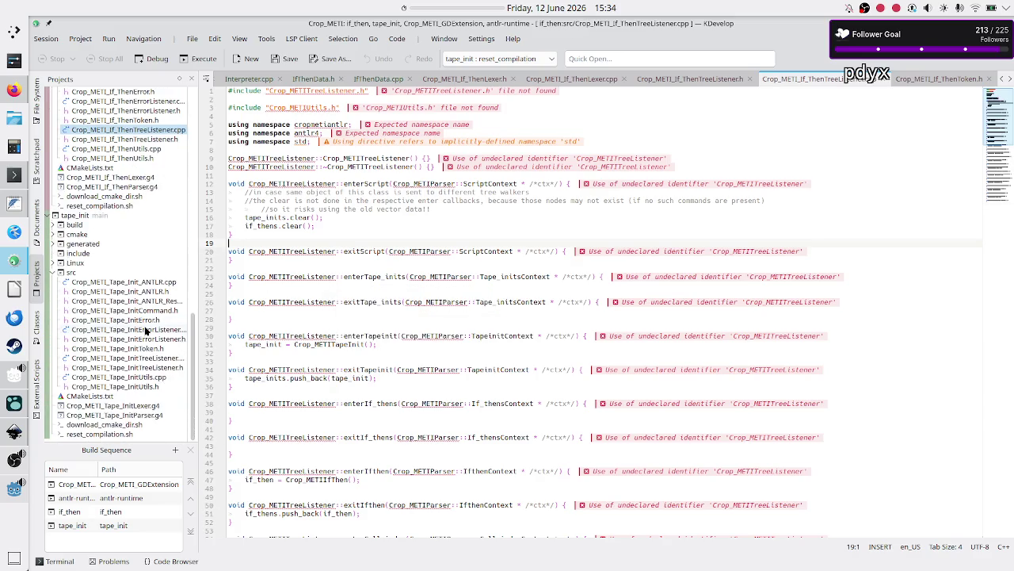
pyautogui.scroll(15, 144, 325)
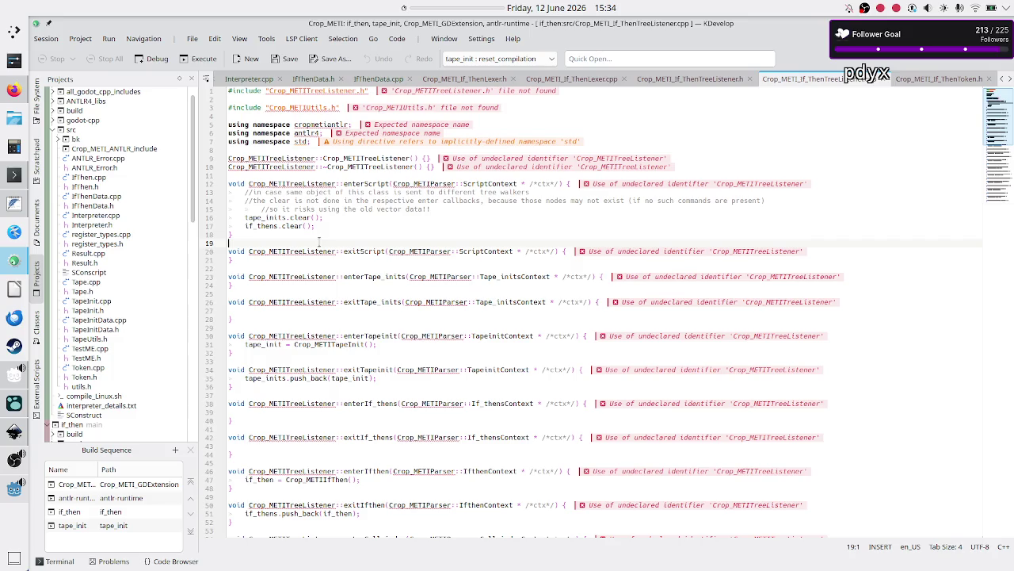
# - Check the calendar, move to empty line 29, then switch to Godot
pyautogui.click(552, 10)
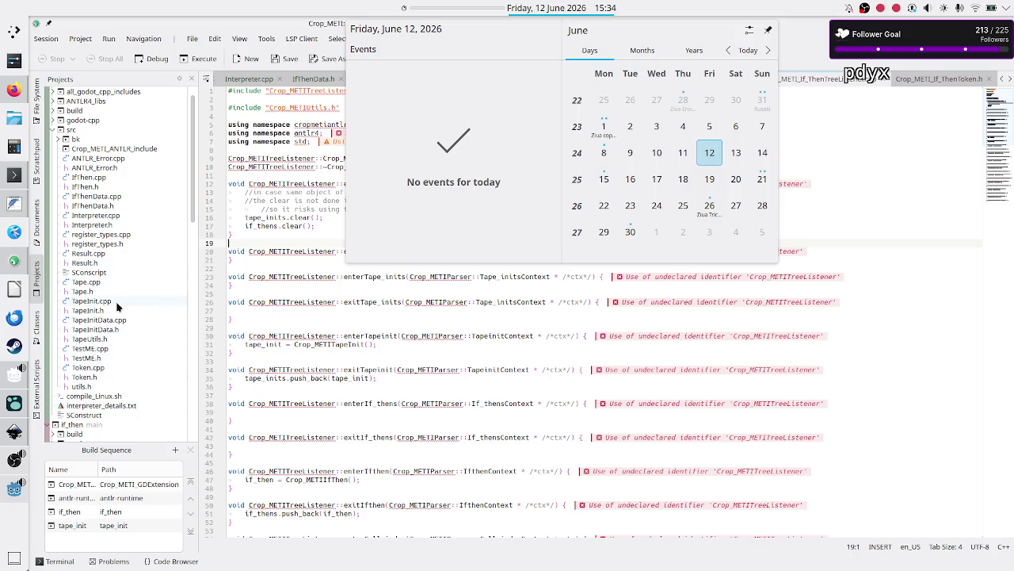
pyautogui.click(281, 321)
pyautogui.click(281, 327)
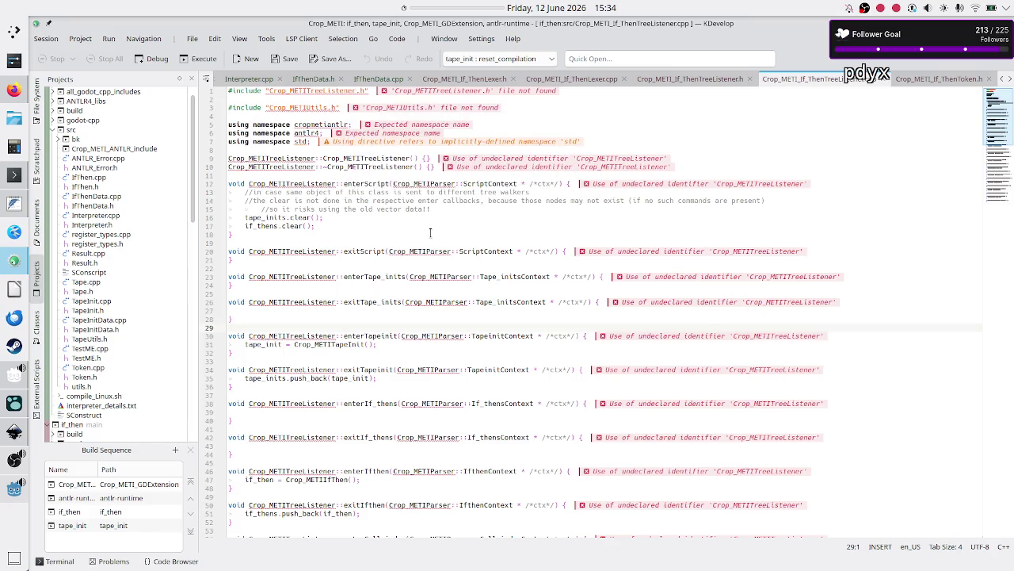
pyautogui.click(6, 493)
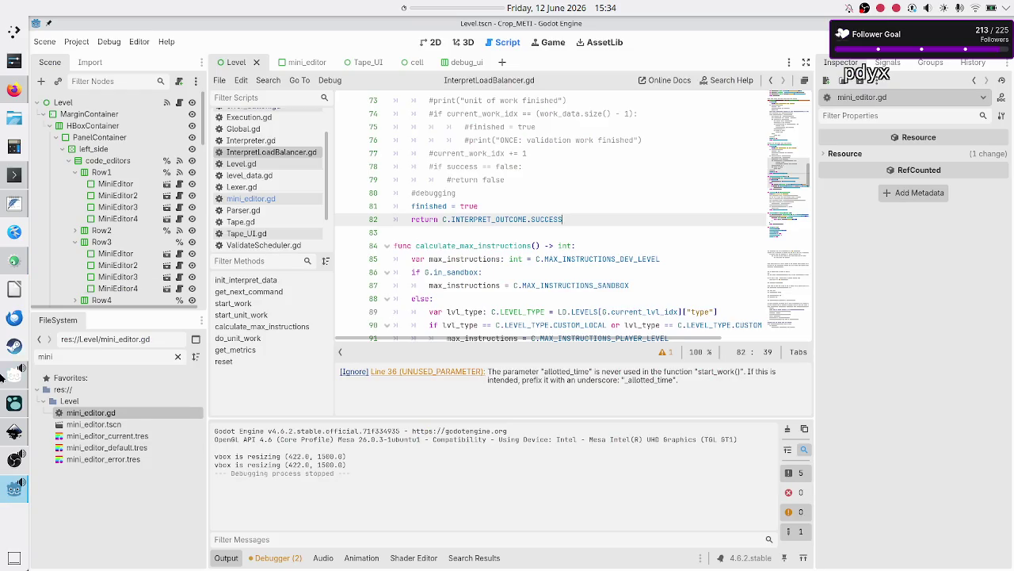
# - Switch to Logseq and select the NEVER focus block with its children
pyautogui.click(11, 407)
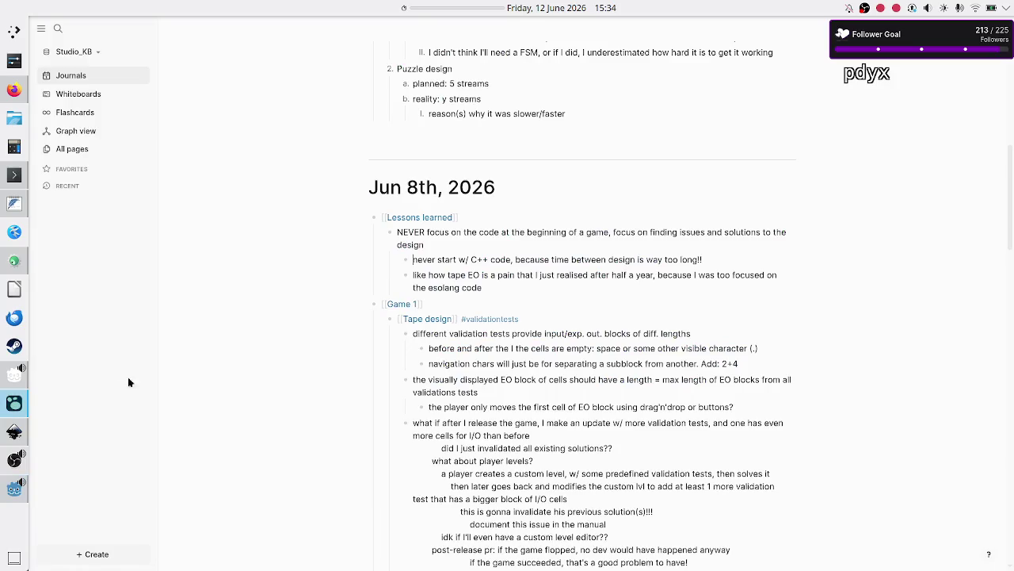
pyautogui.moveTo(501, 292); pyautogui.dragTo(412, 239)
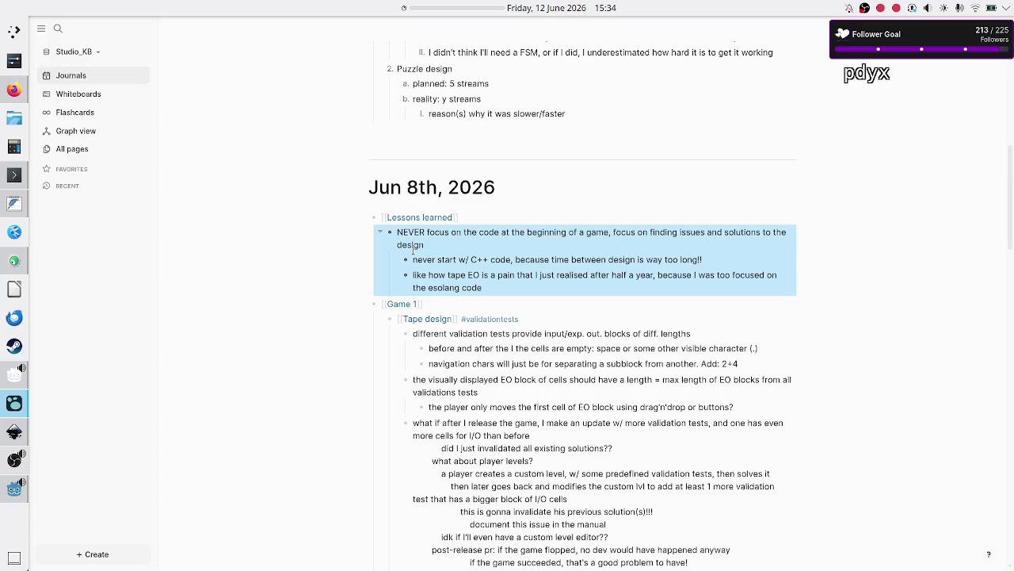
pyautogui.press('Escape')
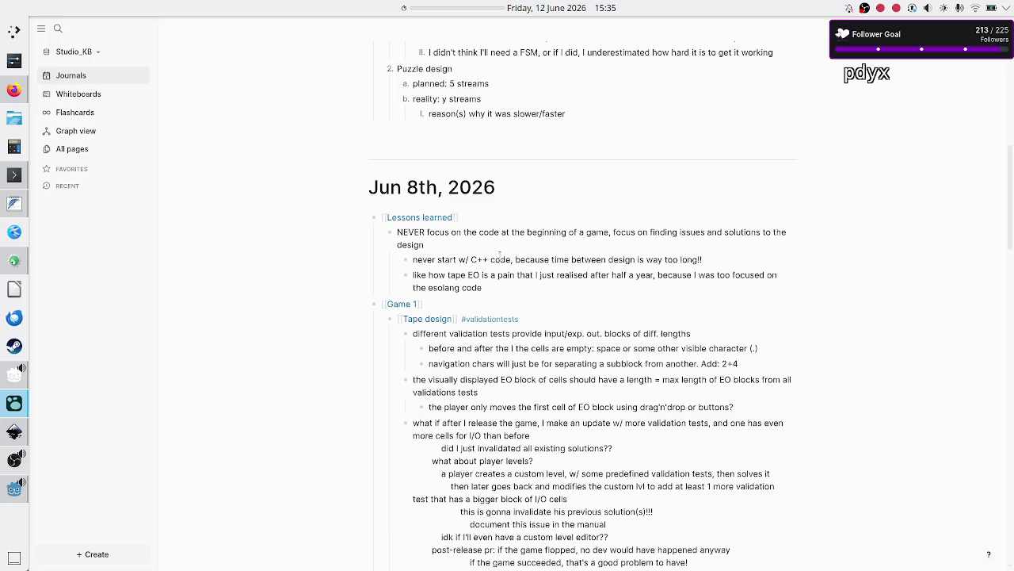
pyautogui.moveTo(515, 259); pyautogui.dragTo(491, 248)
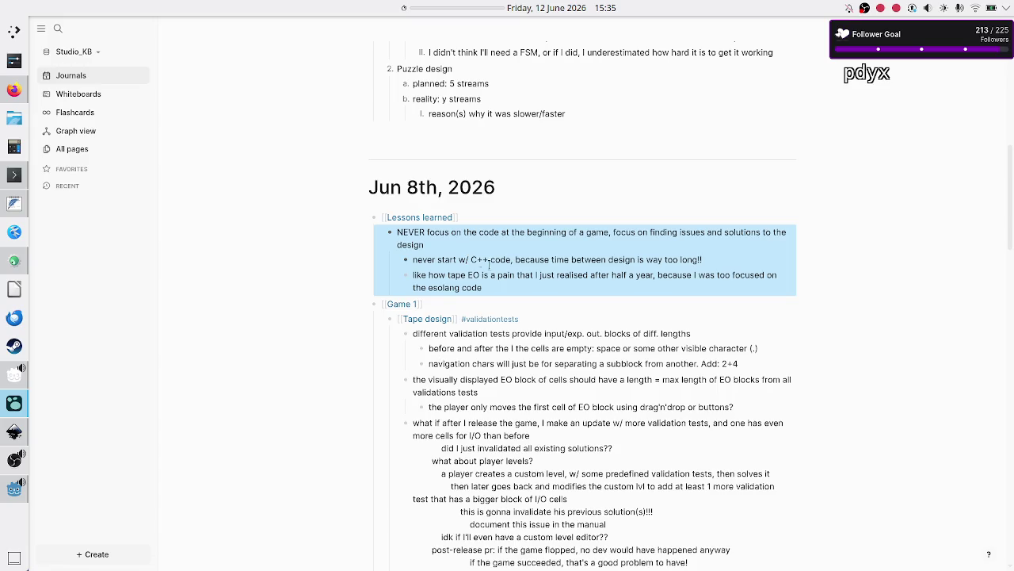
# - Read through the 'never start w/ C++ code' bullet, then open the window switcher
pyautogui.click(516, 275)
pyautogui.moveTo(412, 259); pyautogui.dragTo(515, 259)
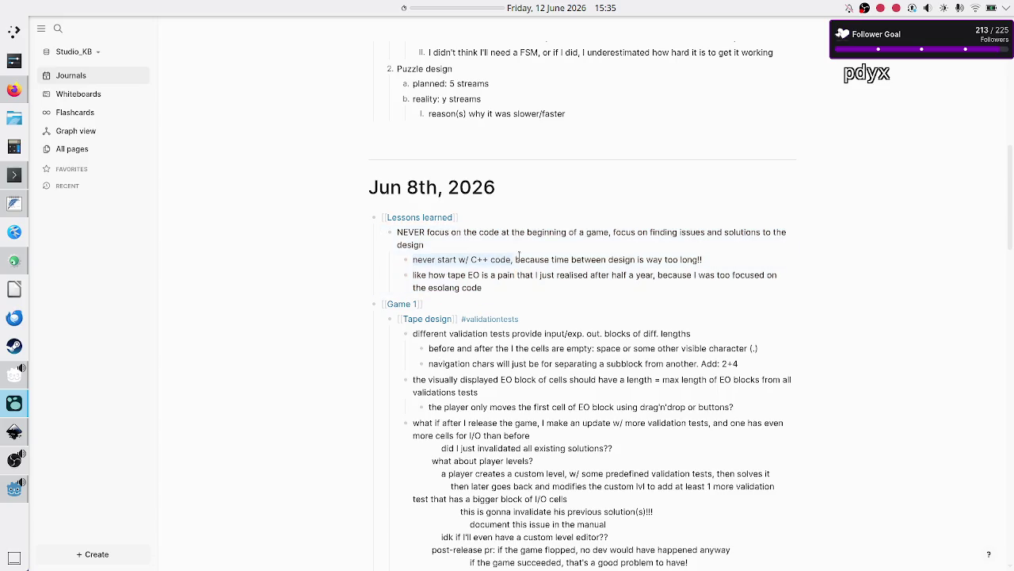
pyautogui.click(475, 260)
pyautogui.press('Escape')
pyautogui.click(428, 259)
pyautogui.moveTo(434, 259)
pyautogui.mouseDown()
pyautogui.moveTo(512, 261)
pyautogui.moveTo(500, 262)
pyautogui.mouseUp()
pyautogui.click(500, 262)
pyautogui.hotkey('alt', 'Tab')
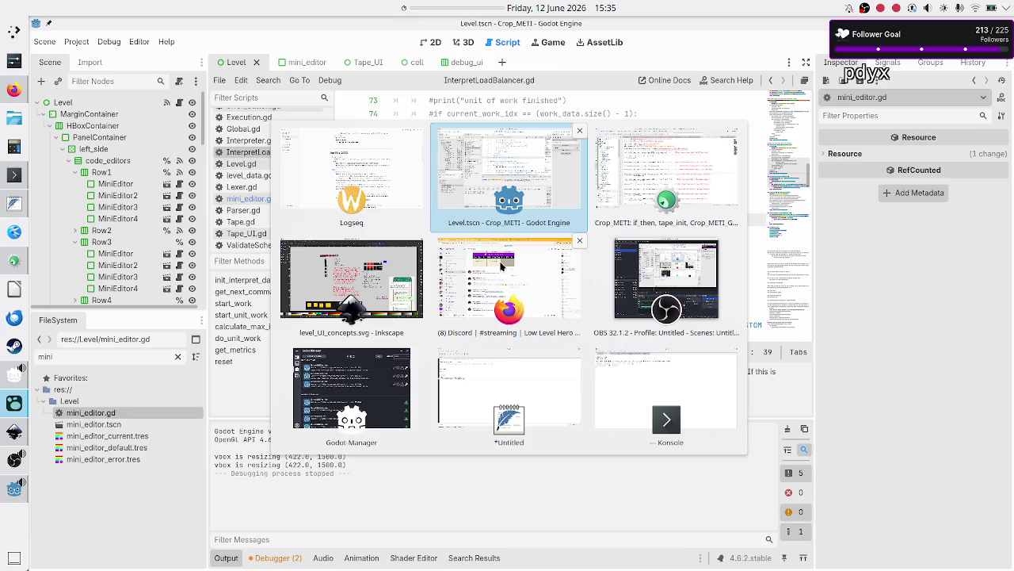
# - Scroll around the level_UI_concepts.svg mockups in Inkscape, then return to Logseq's Jun 8th notes
pyautogui.hotkey('alt', 'Tab')
pyautogui.hotkey('alt', 'Tab')
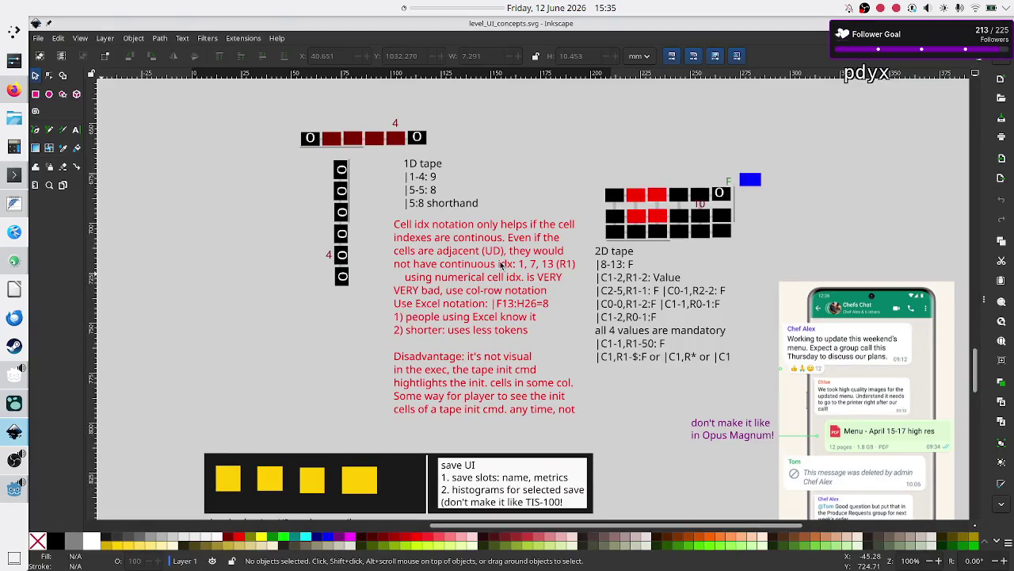
pyautogui.scroll(-15, 417, 294)
pyautogui.scroll(10, 418, 294)
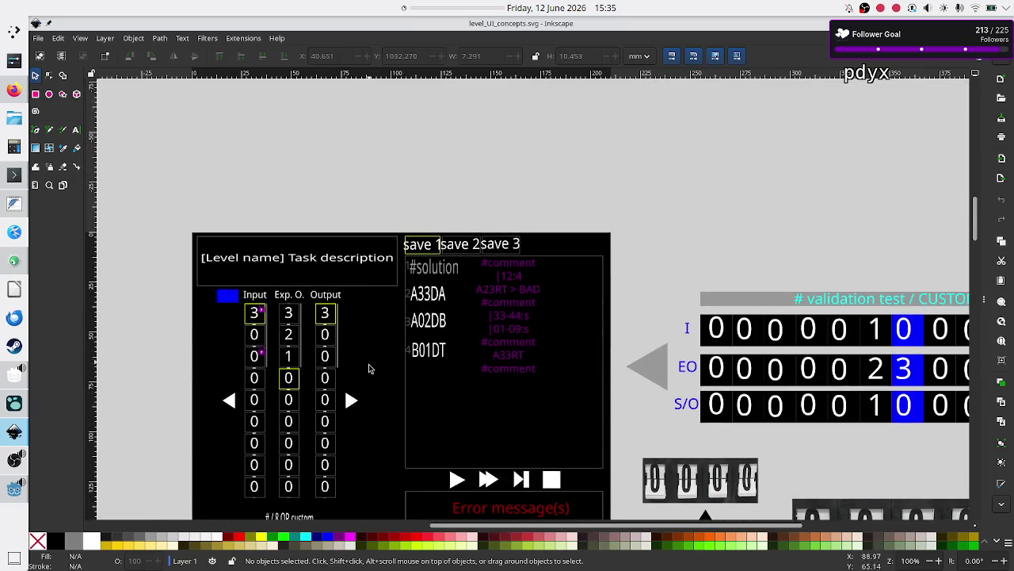
pyautogui.scroll(-10, 380, 356)
pyautogui.hscroll(-5, 389, 354)
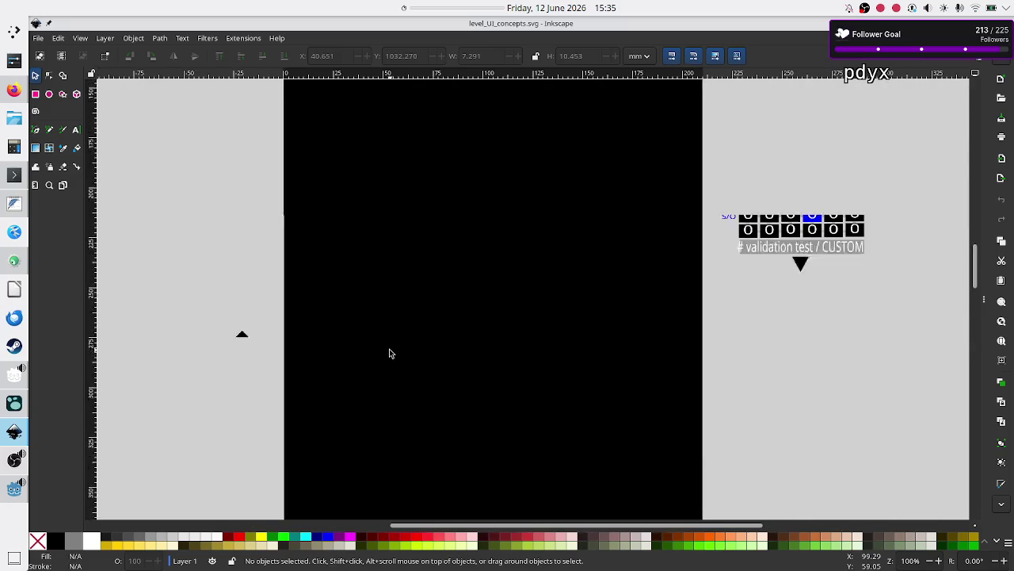
pyautogui.scroll(5, 389, 354)
pyautogui.scroll(-10, 449, 344)
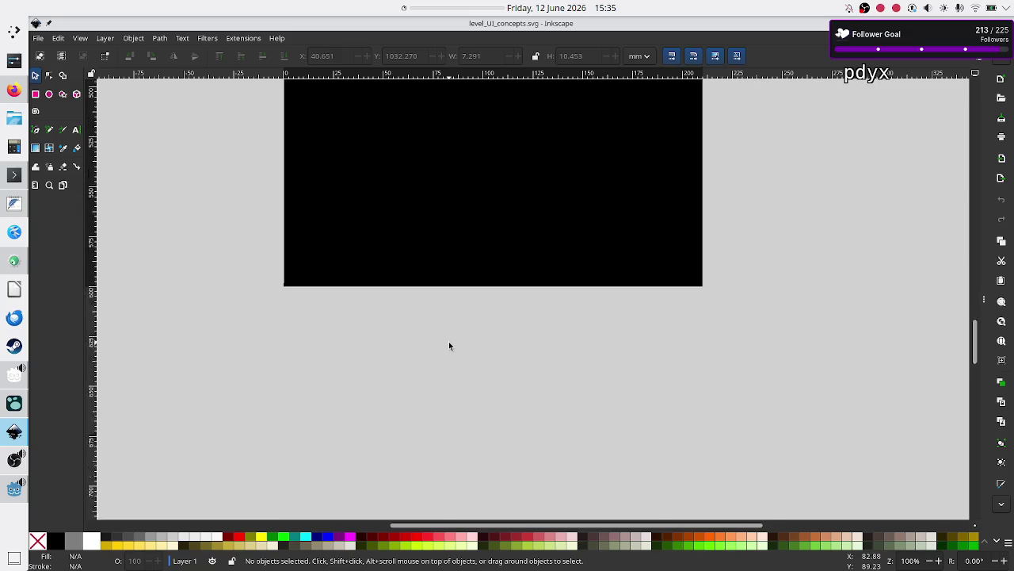
pyautogui.scroll(-10, 448, 345)
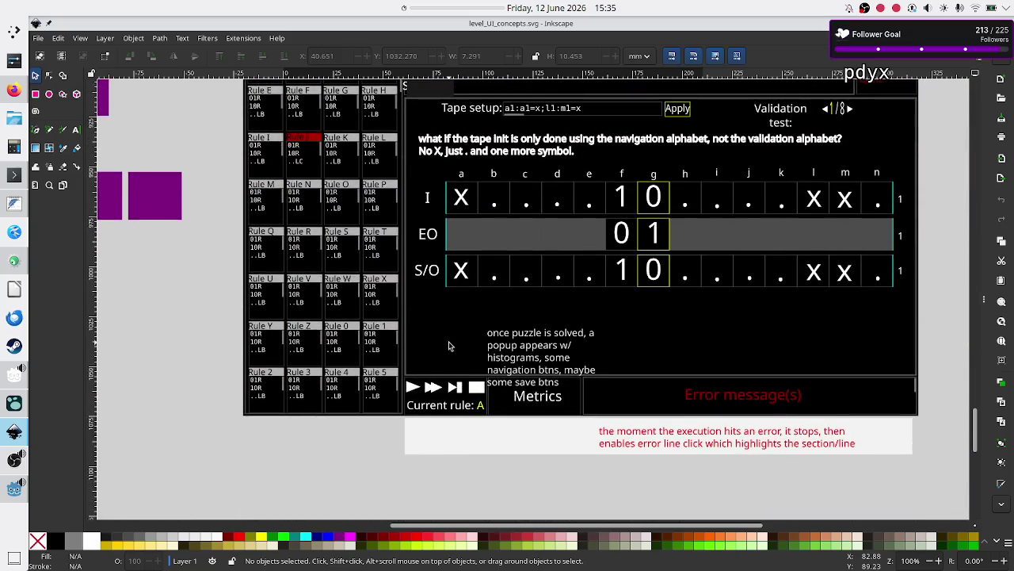
pyautogui.scroll(2, 448, 345)
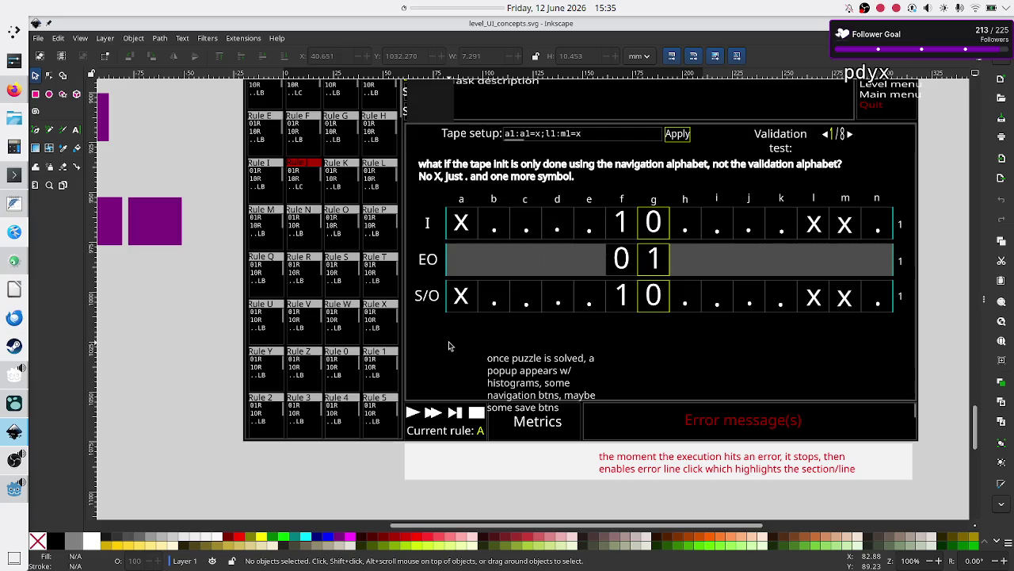
pyautogui.hotkey('alt', 'Tab')
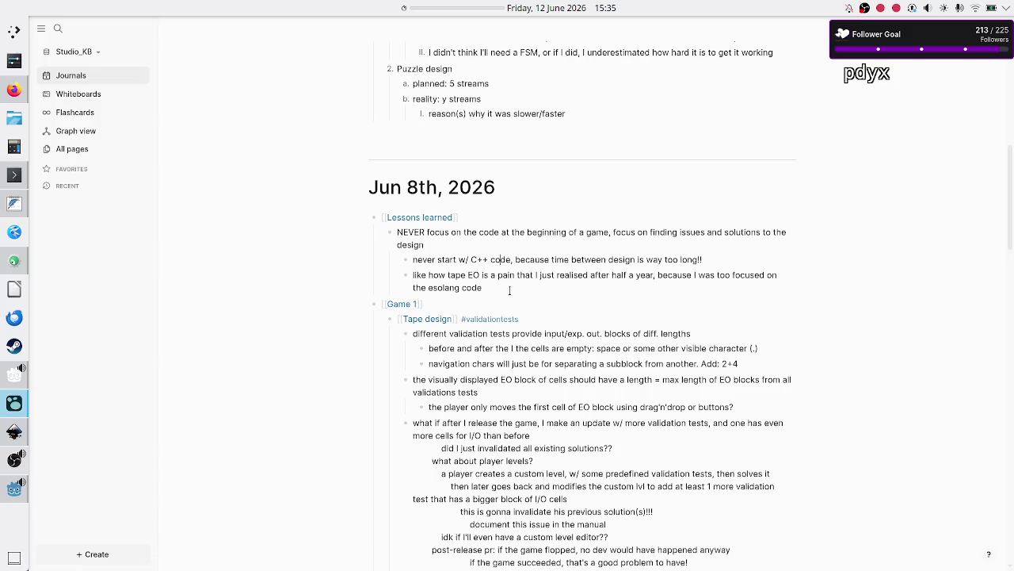
# - Add a new bullet after 'like how tape EO': 'Even so, I've calculated that I've lost about between 1 to 2 months at most'
pyautogui.click(507, 290)
pyautogui.press('Return')
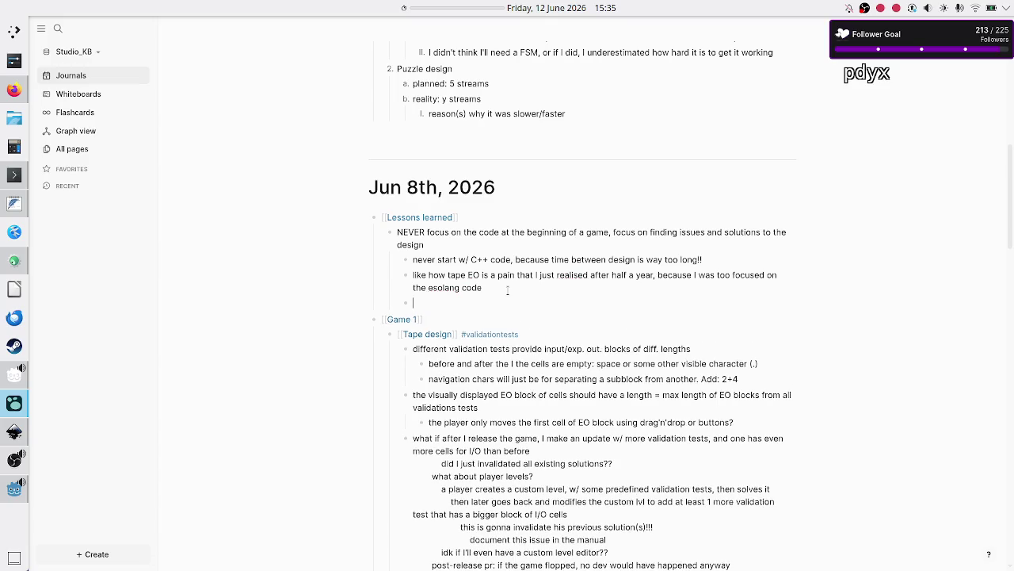
pyautogui.write('Even so, ')
pyautogui.write("I'")
pyautogui.write('ve')
pyautogui.write(' calculated that')
pyautogui.write(" I've lio")
pyautogui.press('BackSpace')
pyautogui.press('BackSpace')
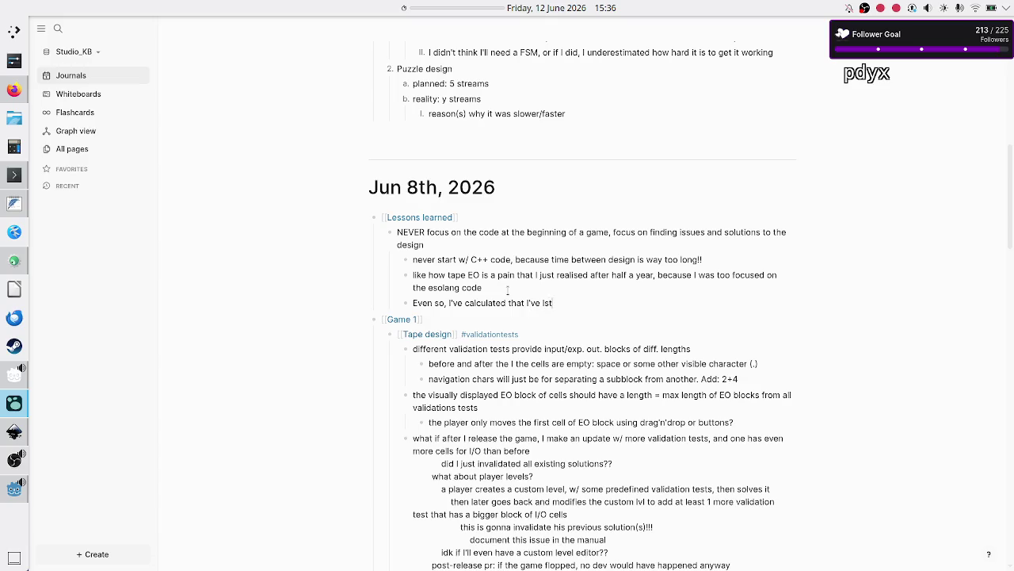
pyautogui.write('ost about bet')
pyautogui.write('ween 1 to ')
pyautogui.write('2 months a')
pyautogui.write('t most')
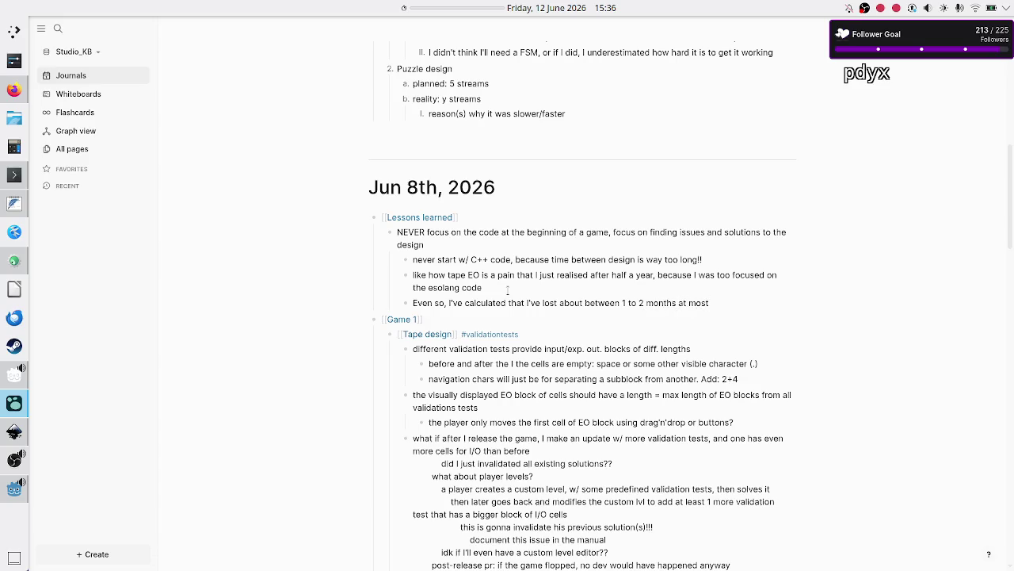
# - Append an exclamation mark to the end of the 1 to 2 months estimate
pyautogui.press('Up')
pyautogui.press('Up')
pyautogui.press('Up')
pyautogui.press('Down')
pyautogui.press('Up')
pyautogui.press('Down')
pyautogui.hotkey('shift', 'End')
pyautogui.press('Down')
pyautogui.press('Down')
pyautogui.press('Down')
pyautogui.press('Up')
pyautogui.press('Right')
pyautogui.write('!')
pyautogui.press('Up')
# - Reword the estimate to '4 to 6 weeks', assuming at least half the C++ code is reusable, then select the block
pyautogui.click(620, 304)
pyautogui.click(728, 305)
pyautogui.press('BackSpace')
pyautogui.press('BackSpace')
pyautogui.press('BackSpace')
pyautogui.press('BackSpace')
pyautogui.press('BackSpace')
pyautogui.write('4 to 6 weeks!')
pyautogui.press('BackSpace')
pyautogui.write(', assuming')
pyautogui.write(' that I can ')
pyautogui.write('reuse at least half of the existing C++ code')
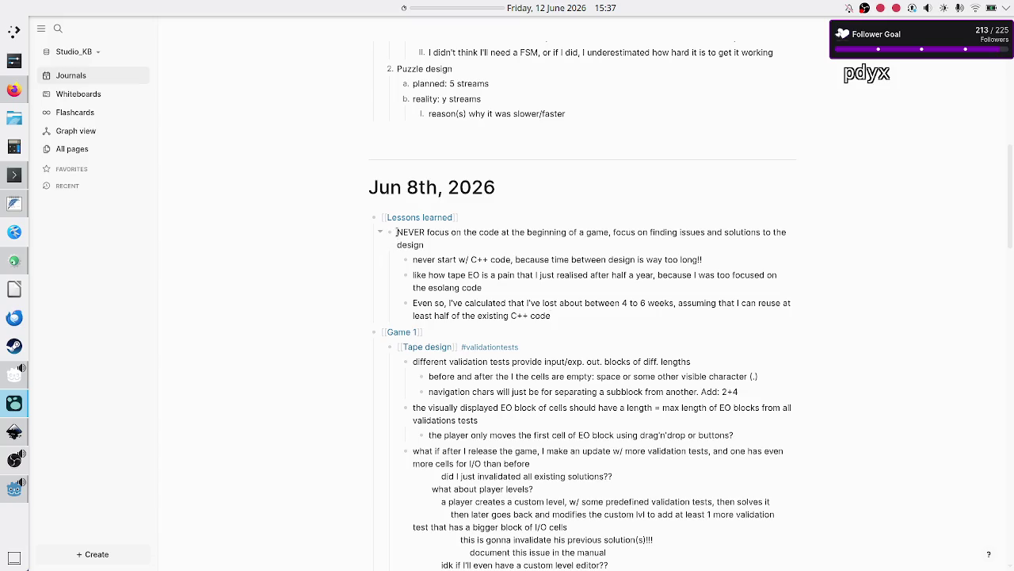
pyautogui.moveTo(397, 233); pyautogui.dragTo(450, 265)
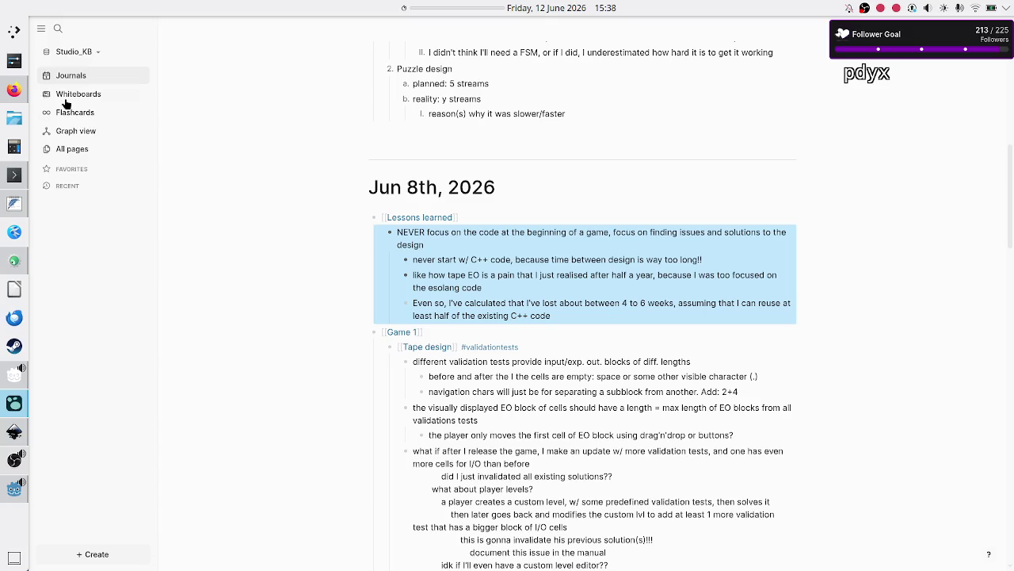
# - In KCalc, evaluate 4*4 to get 16
pyautogui.click(13, 149)
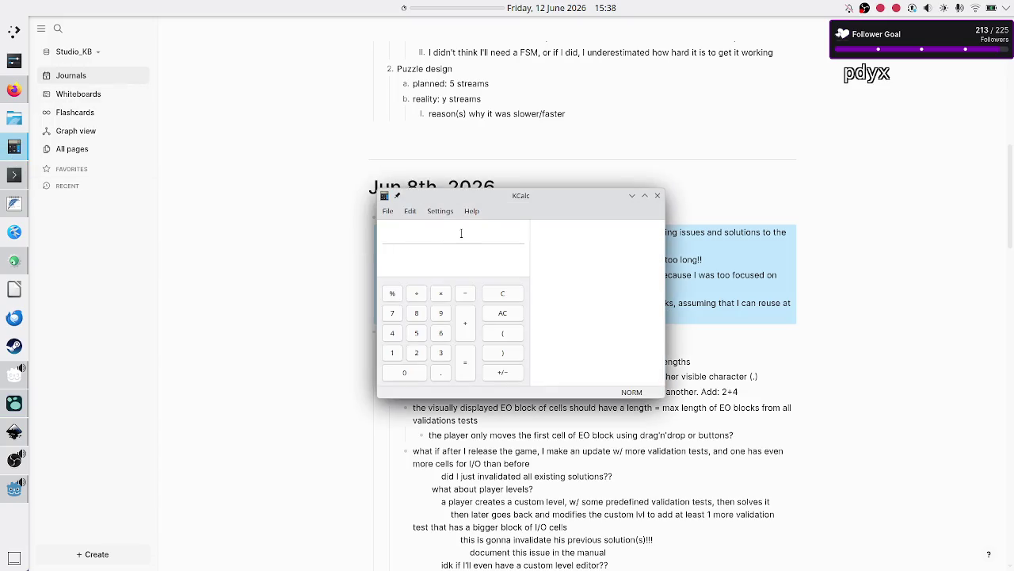
pyautogui.write('4*4')
pyautogui.press('Return')
pyautogui.write('-1')
pyautogui.write('-1')
# - Enter 16-1-2-6 in KCalc, move its window aside, and return to the Logseq note
pyautogui.press('BackSpace')
pyautogui.write('3')
pyautogui.press('BackSpace')
pyautogui.write('2')
pyautogui.write('-')
pyautogui.write('6')
pyautogui.moveTo(574, 193); pyautogui.dragTo(326, 155)
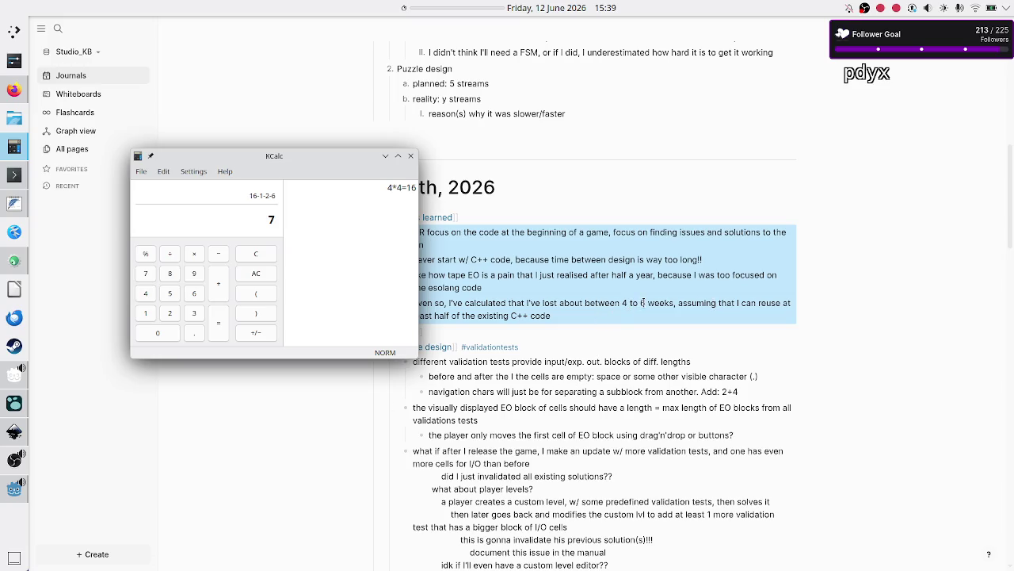
pyautogui.click(643, 303)
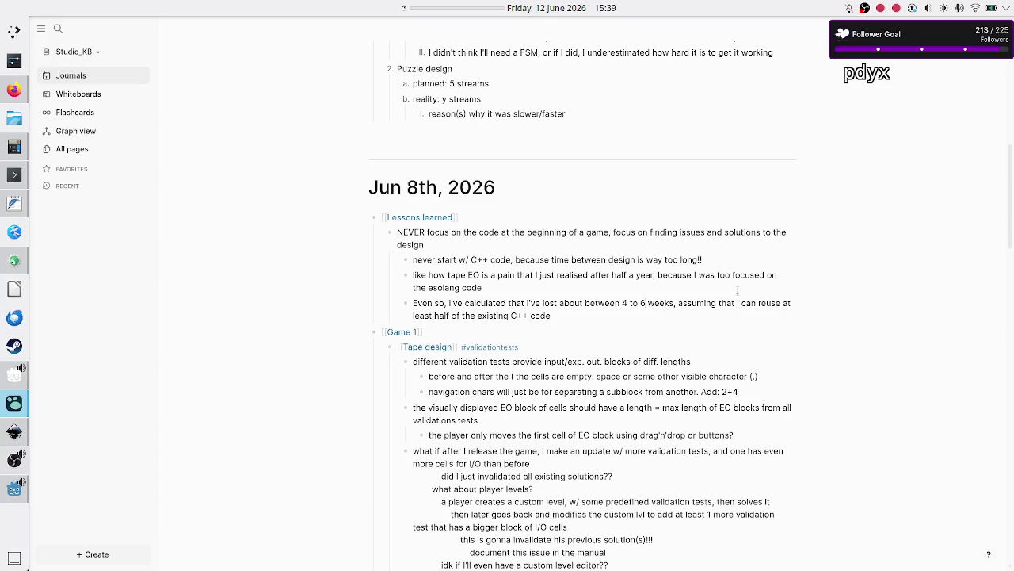
# - Change the estimate to about 5 weeks, then back in KCalc remove the trailing 6
pyautogui.press('BackSpace')
pyautogui.press('BackSpace')
pyautogui.press('BackSpace')
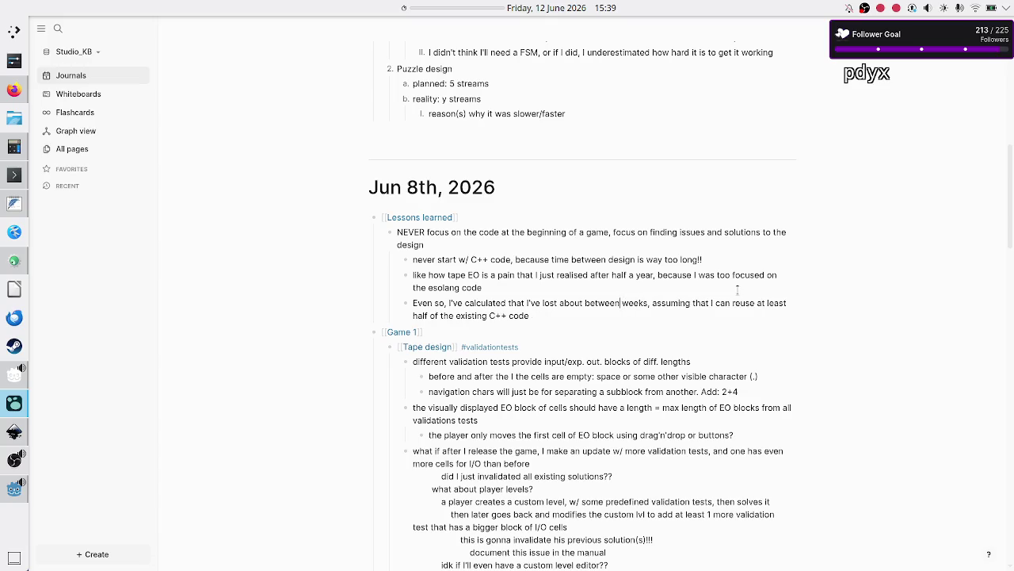
pyautogui.press('BackSpace')
pyautogui.press('BackSpace')
pyautogui.press('BackSpace')
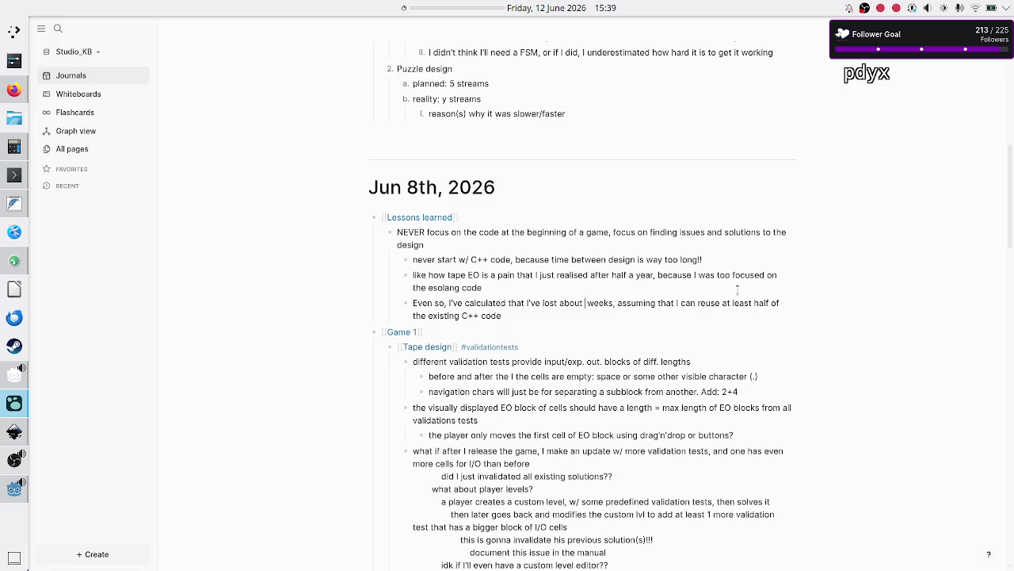
pyautogui.write('5')
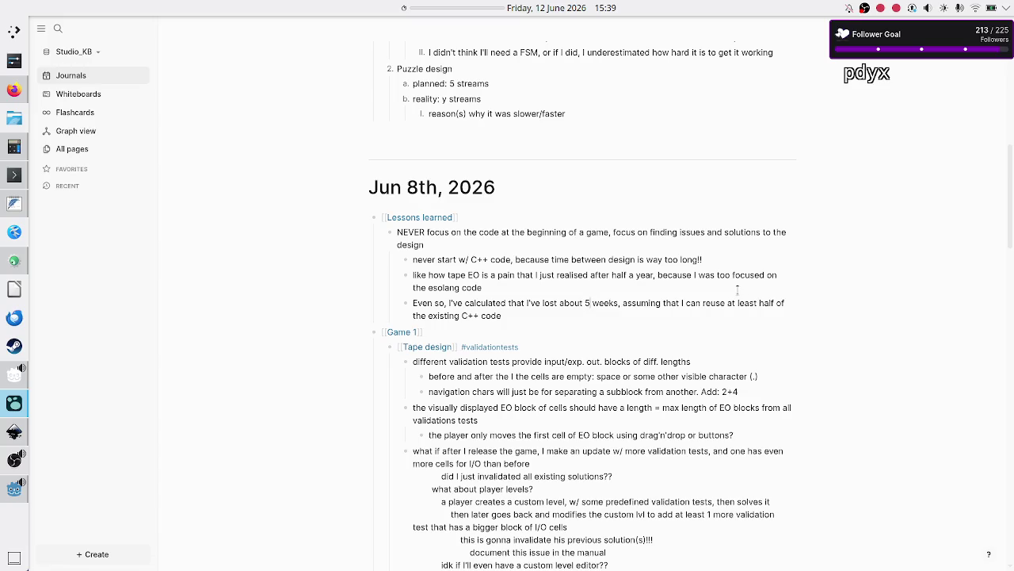
pyautogui.hotkey('alt', 'Tab')
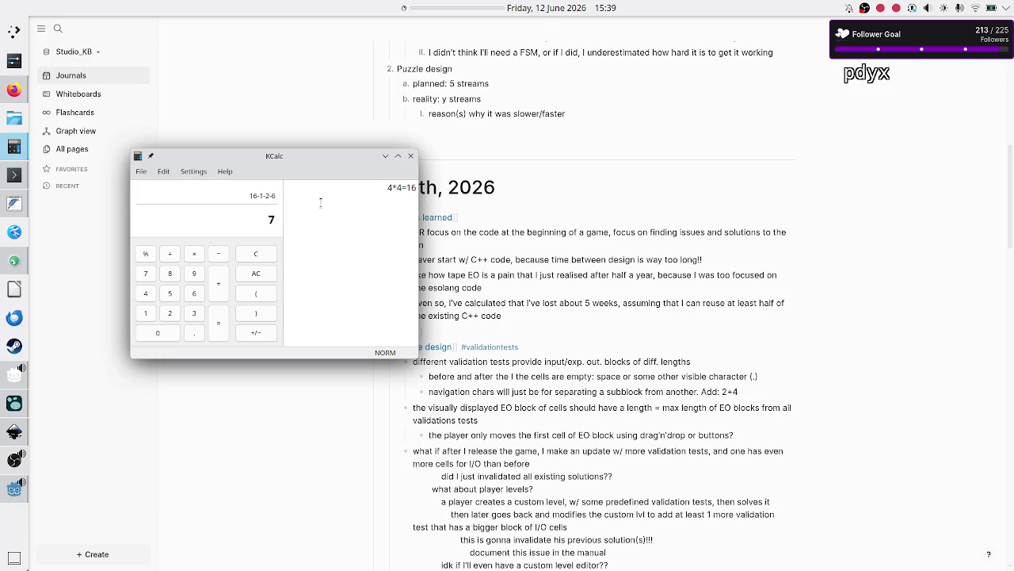
pyautogui.press('BackSpace')
# - Evaluate 16-1-2-1 in KCalc to get 12, then close the calculator
pyautogui.write('1')
pyautogui.hotkey('shift', 'Right')
pyautogui.press('Right')
pyautogui.hotkey('shift', 'Left')
pyautogui.press('Right')
pyautogui.press('Right')
pyautogui.press('Right')
pyautogui.press('End')
pyautogui.hotkey('shift', 'Left')
pyautogui.hotkey('shift', 'Left')
pyautogui.press('Right')
pyautogui.press('Return')
pyautogui.hotkey('ctrl', 'q')
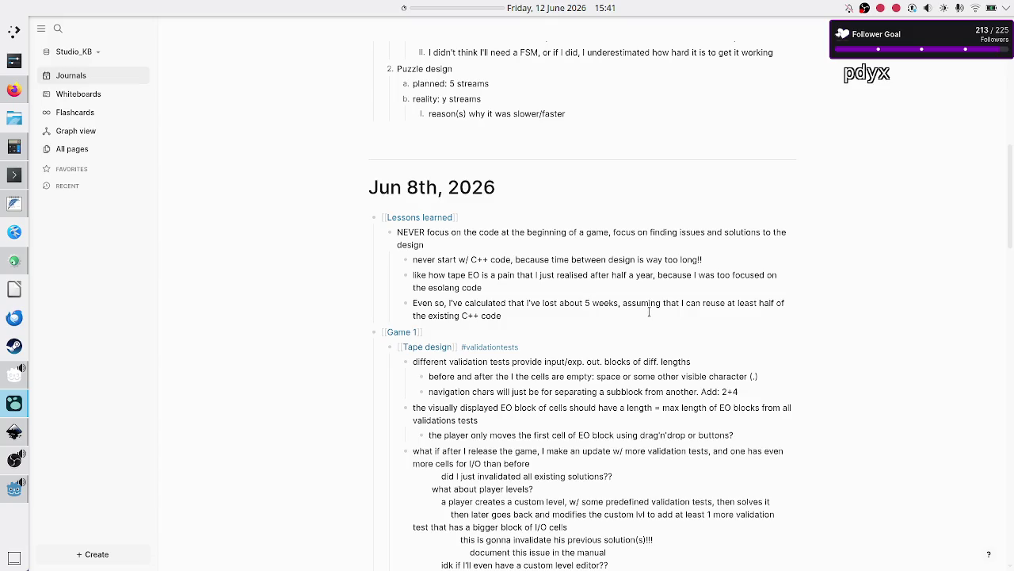
# - Change the estimate to 6 weeks and add 'or less if using more of existing code like 75%'
pyautogui.press('BackSpace')
pyautogui.write('6')
pyautogui.write('or less if ')
pyautogui.write('using more')
pyautogui.write(' of existing dode')
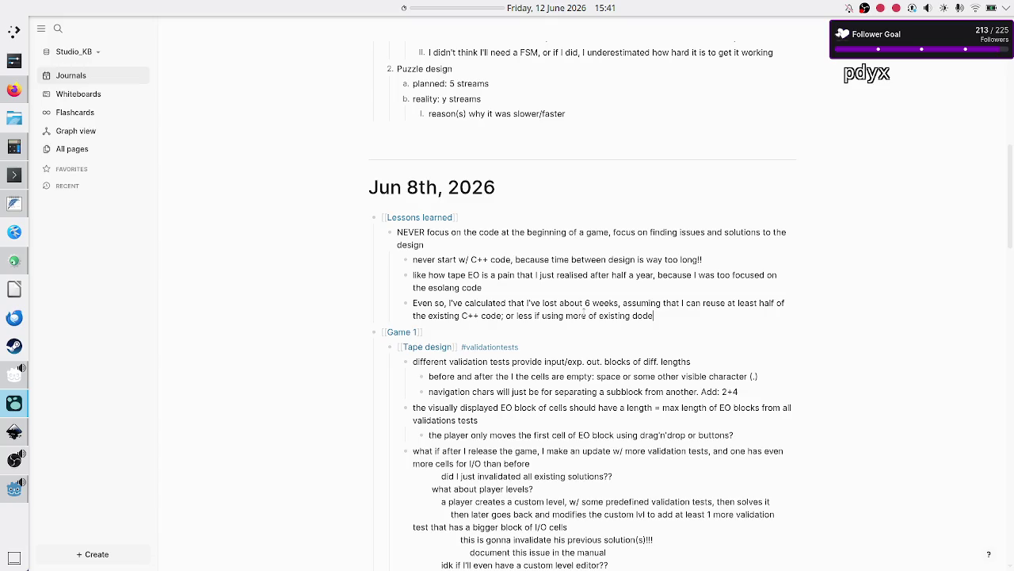
pyautogui.press('BackSpace')
pyautogui.write('code like')
pyautogui.write(' 75%')
# - Briefly bring up KCalc, close it, and resume editing at the end of the 75% line
pyautogui.click(16, 159)
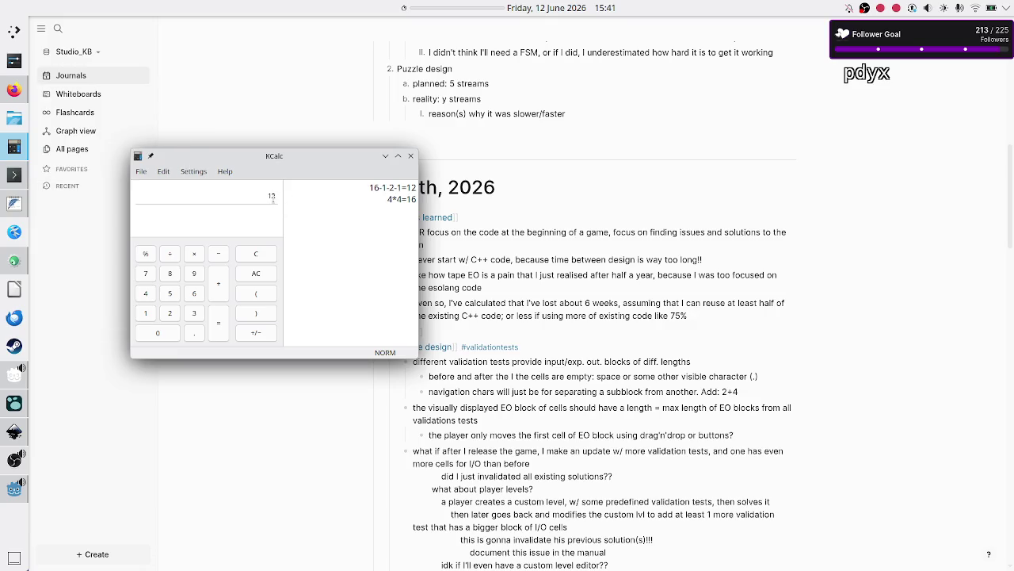
pyautogui.click(410, 156)
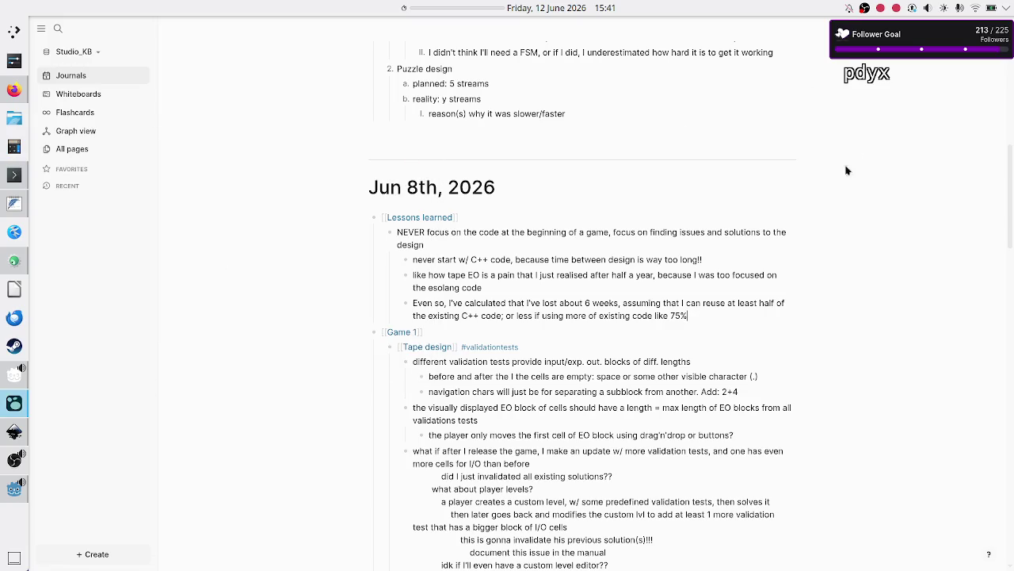
pyautogui.click(714, 313)
# - Inspect the undeclared-identifier error at line 12 of the TreeListener file, then return to Logseq
pyautogui.click(14, 261)
pyautogui.scroll(-10, 119, 238)
pyautogui.scroll(12, 92, 244)
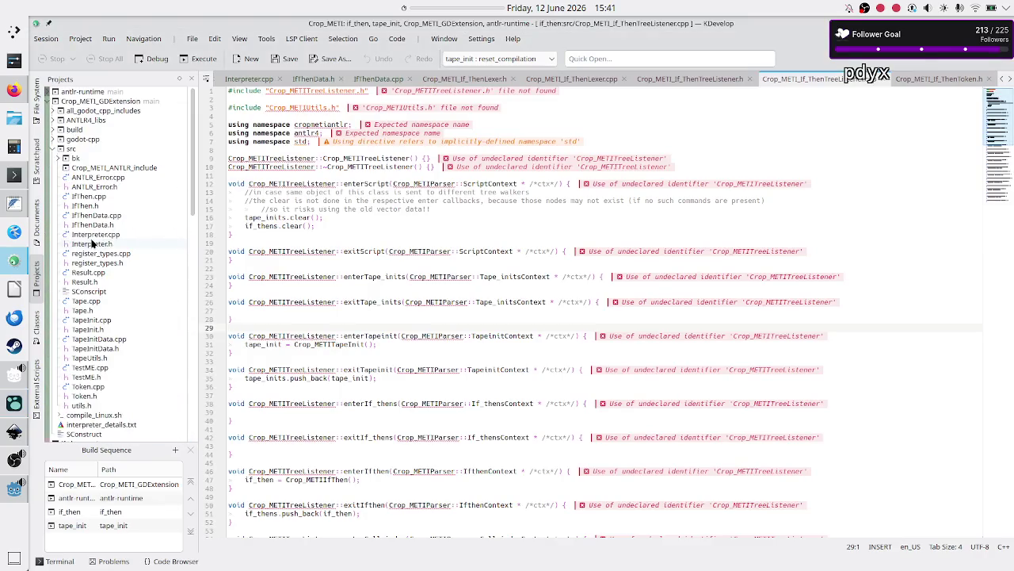
pyautogui.moveTo(671, 183)
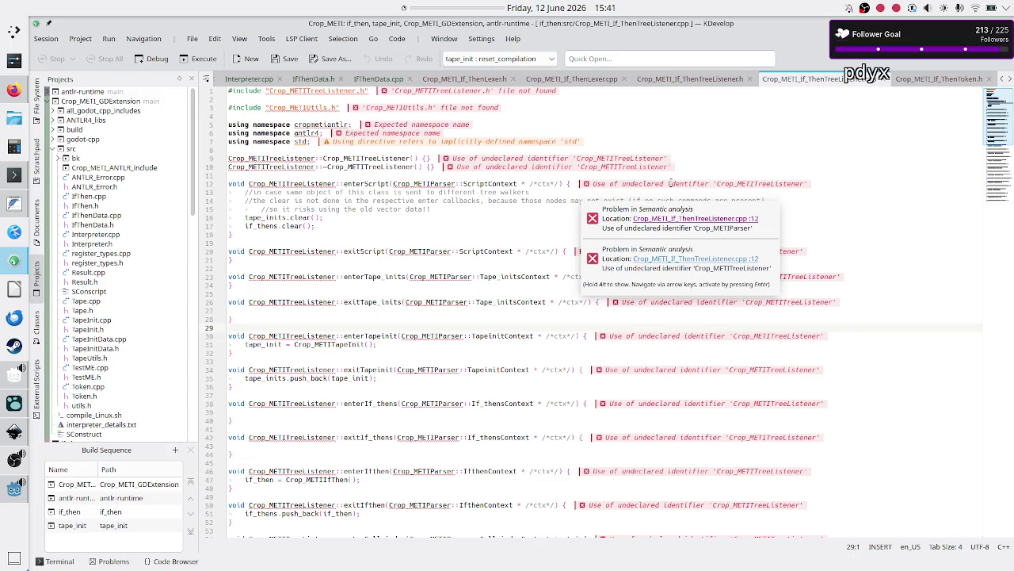
pyautogui.click(728, 160)
pyautogui.click(586, 149)
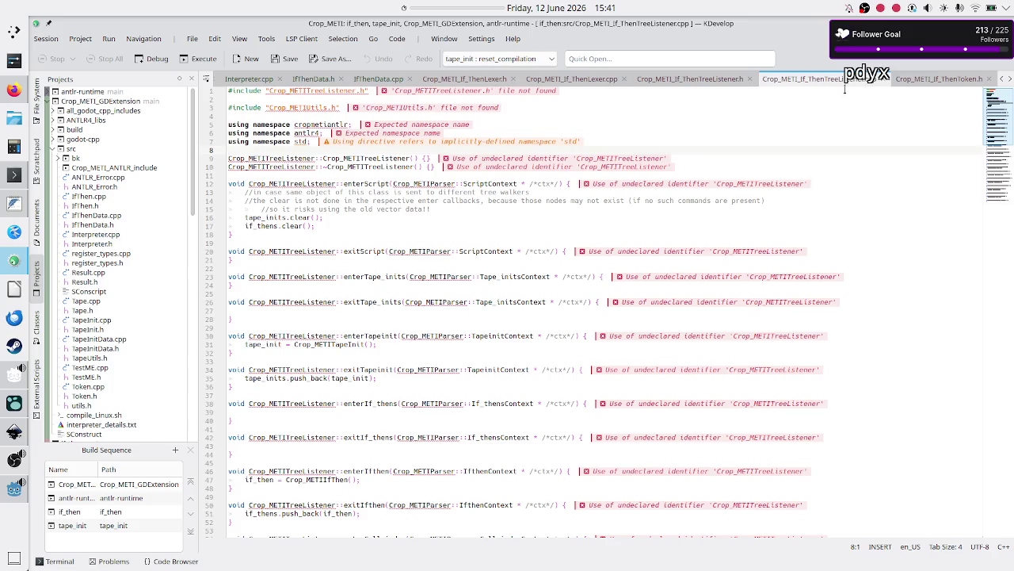
pyautogui.moveTo(7, 404)
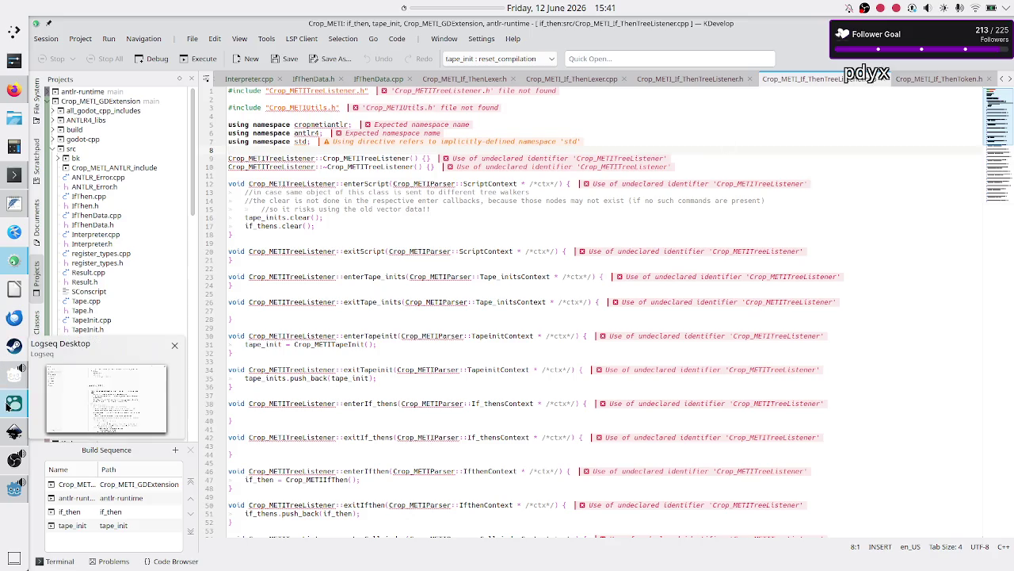
pyautogui.click(7, 404)
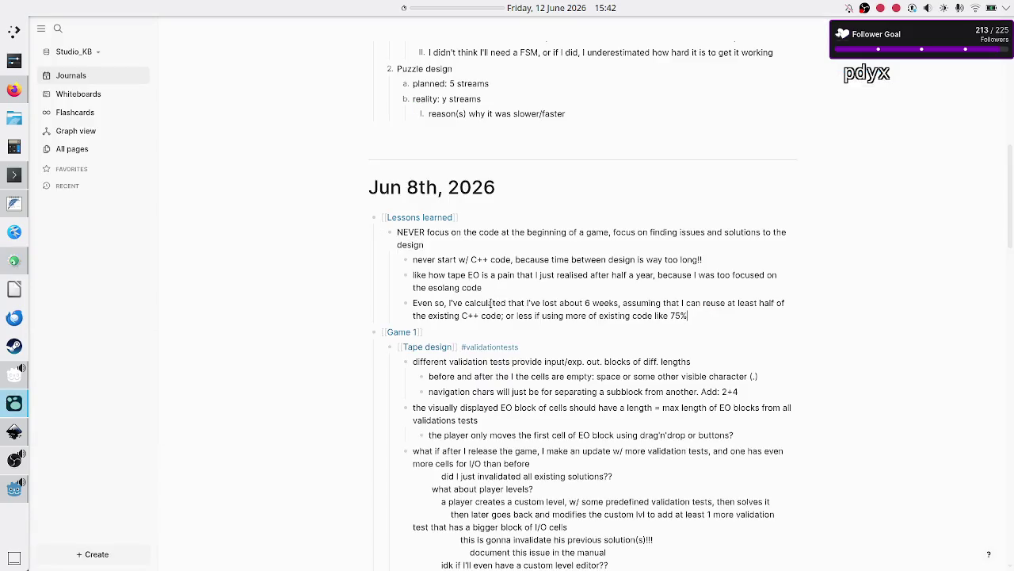
pyautogui.moveTo(486, 287); pyautogui.dragTo(390, 233)
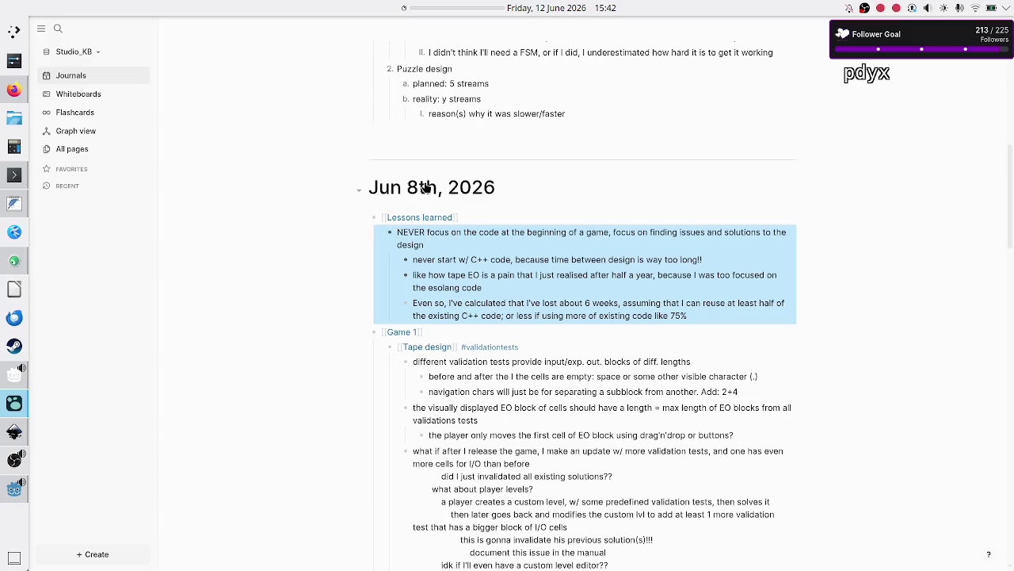
pyautogui.press('Escape')
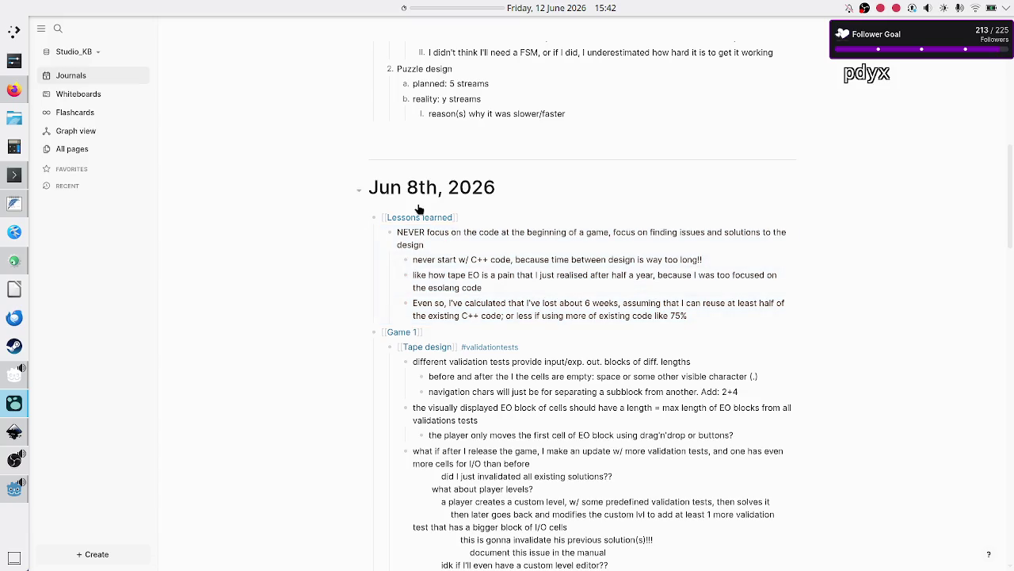
pyautogui.click(425, 245)
pyautogui.press('Escape')
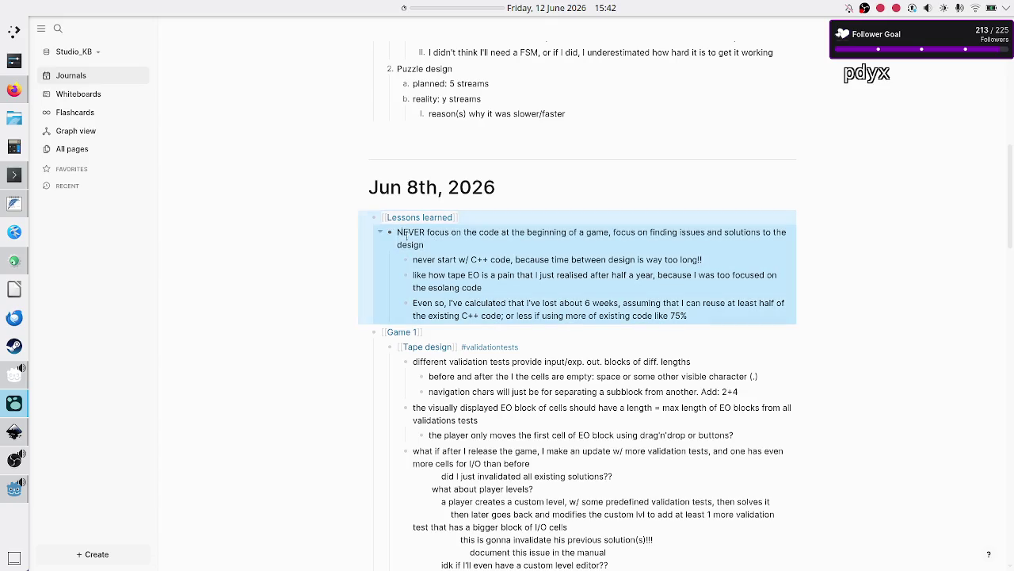
pyautogui.press('Escape')
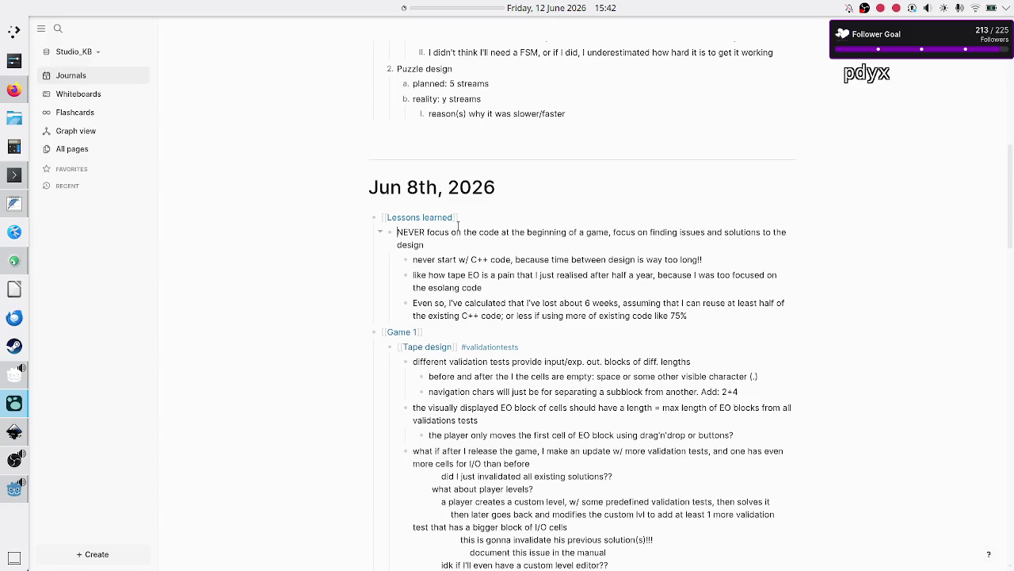
pyautogui.click(441, 246)
pyautogui.moveTo(441, 246); pyautogui.dragTo(397, 231)
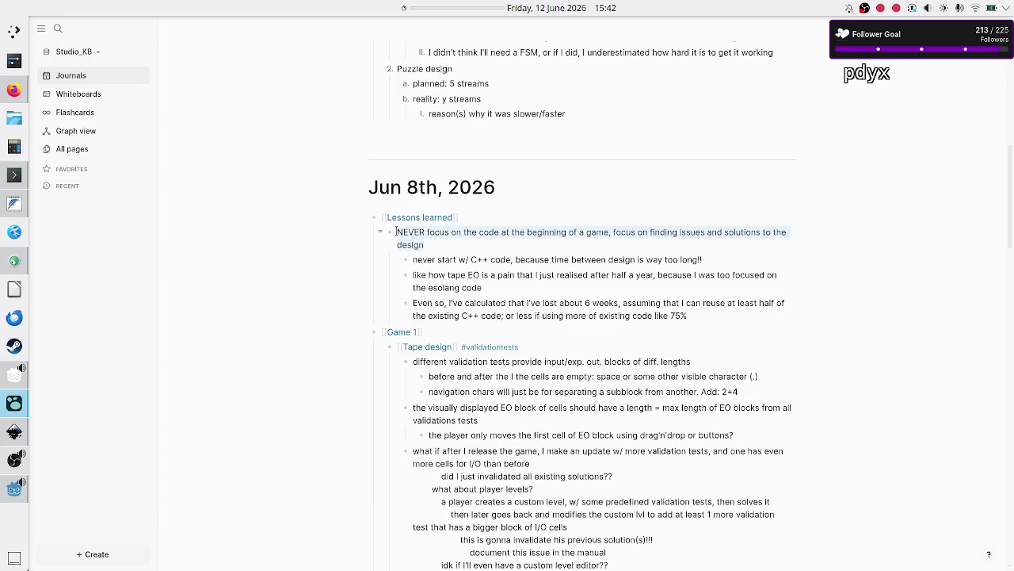
pyautogui.click(439, 246)
pyautogui.press('Escape')
pyautogui.click(545, 275)
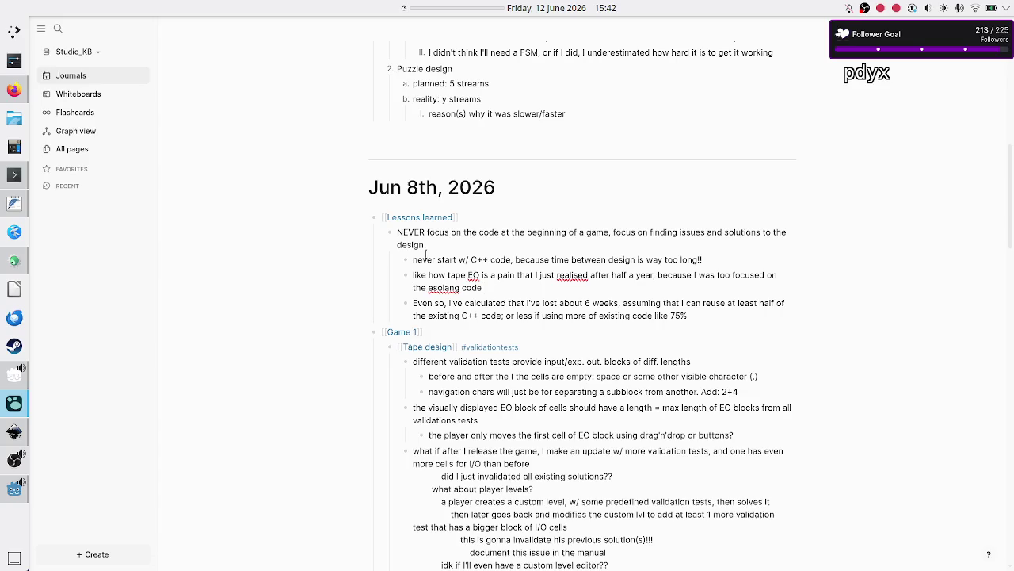
pyautogui.click(464, 230)
pyautogui.moveTo(464, 230); pyautogui.dragTo(389, 235)
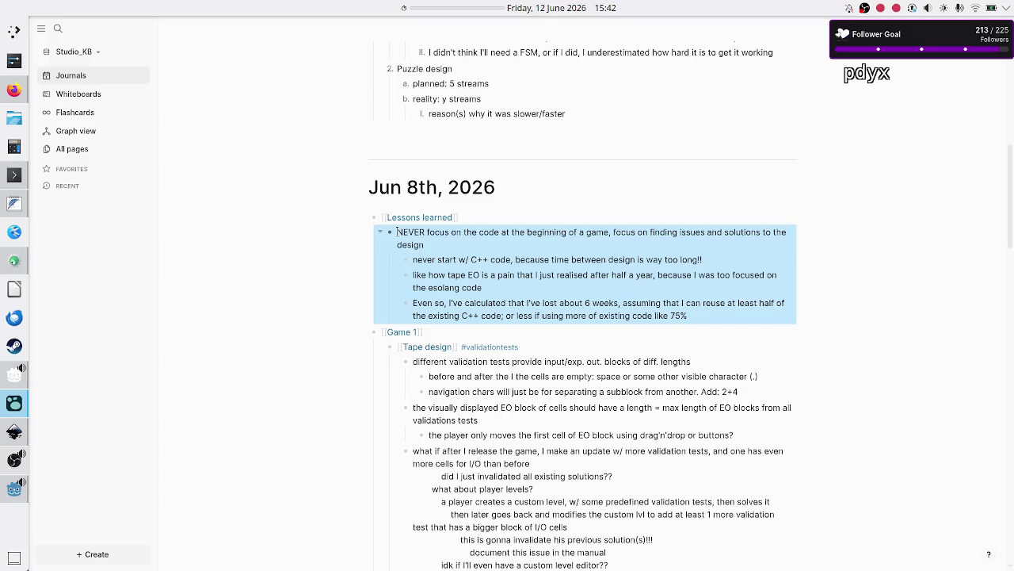
pyautogui.click(572, 274)
pyautogui.click(556, 261)
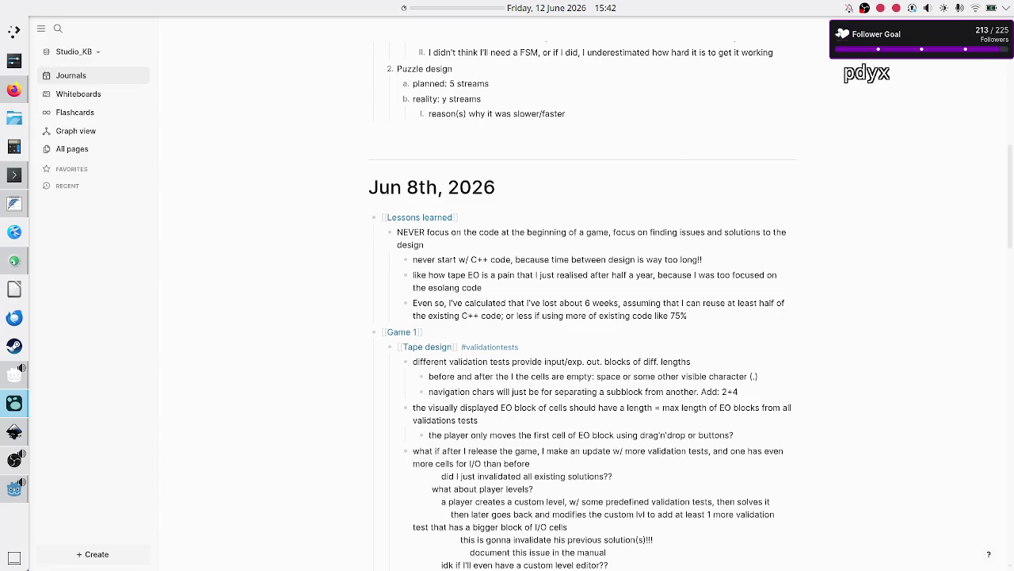
pyautogui.hotkey('alt', 'Tab')
pyautogui.click(358, 236)
pyautogui.press('Down')
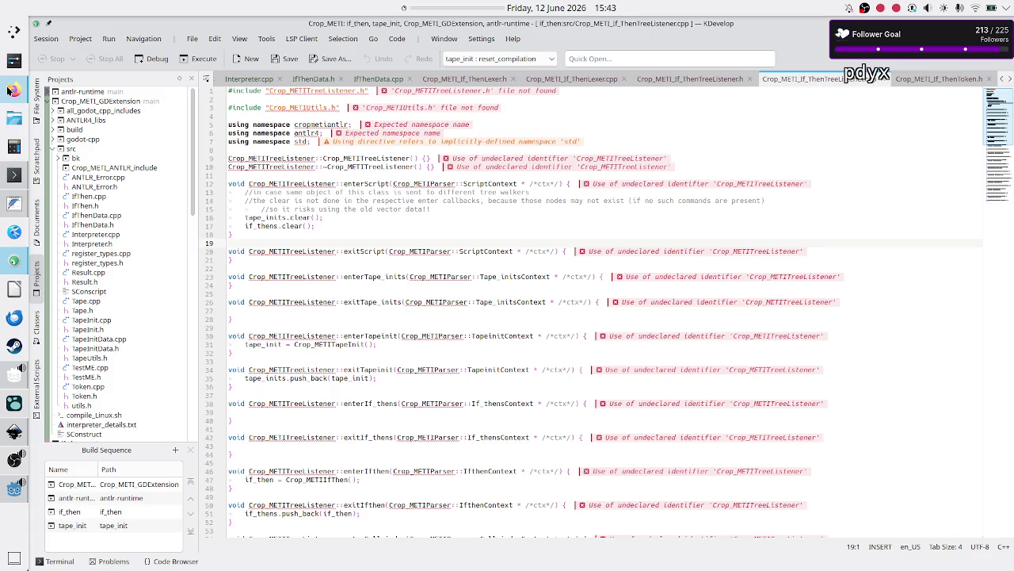
# - Switch to Firefox showing Discord's #streaming channel
pyautogui.click(9, 91)
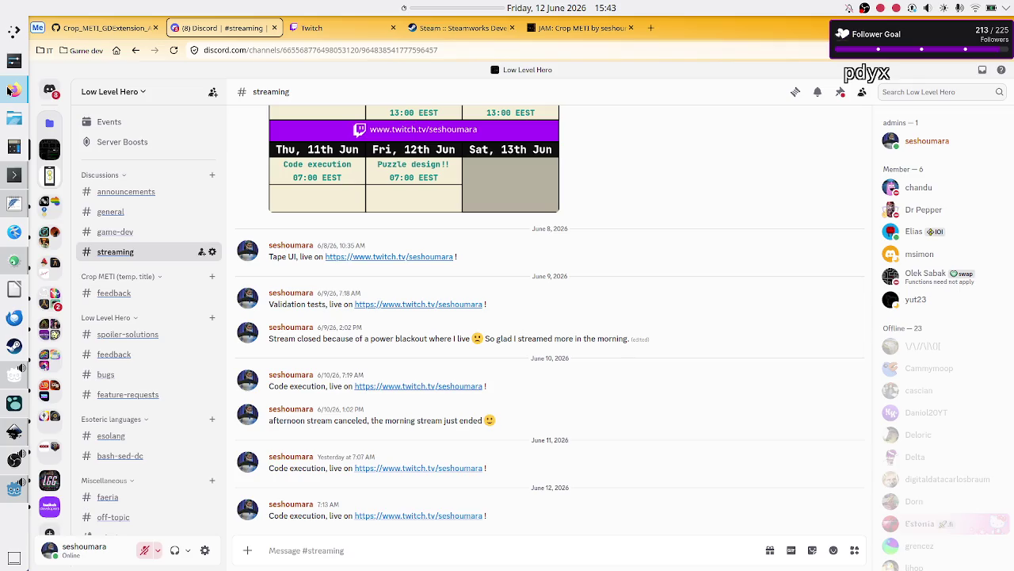
# - Check the June calendar from the top-bar clock, then start a new browser tab
pyautogui.click(551, 7)
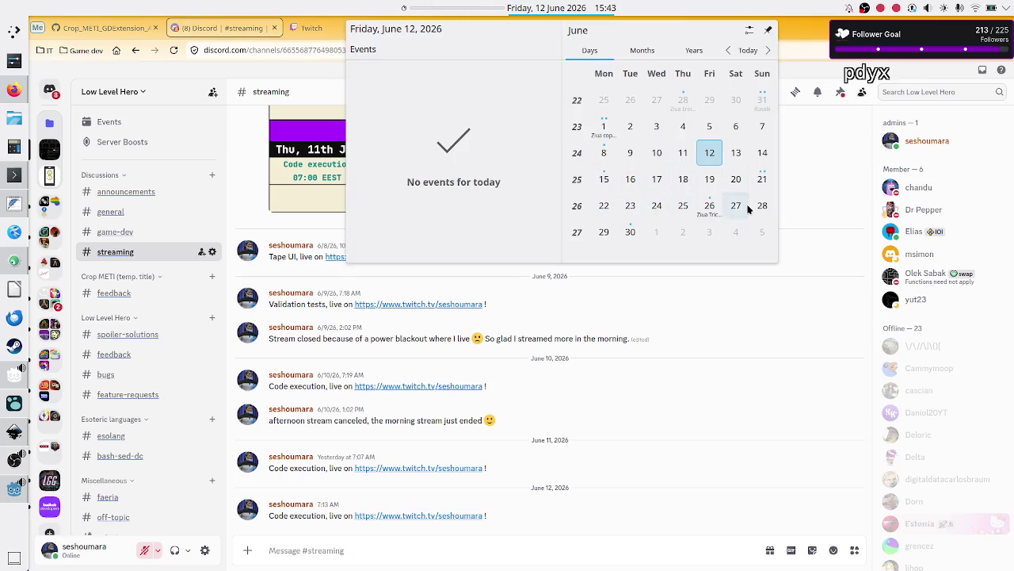
pyautogui.click(417, 553)
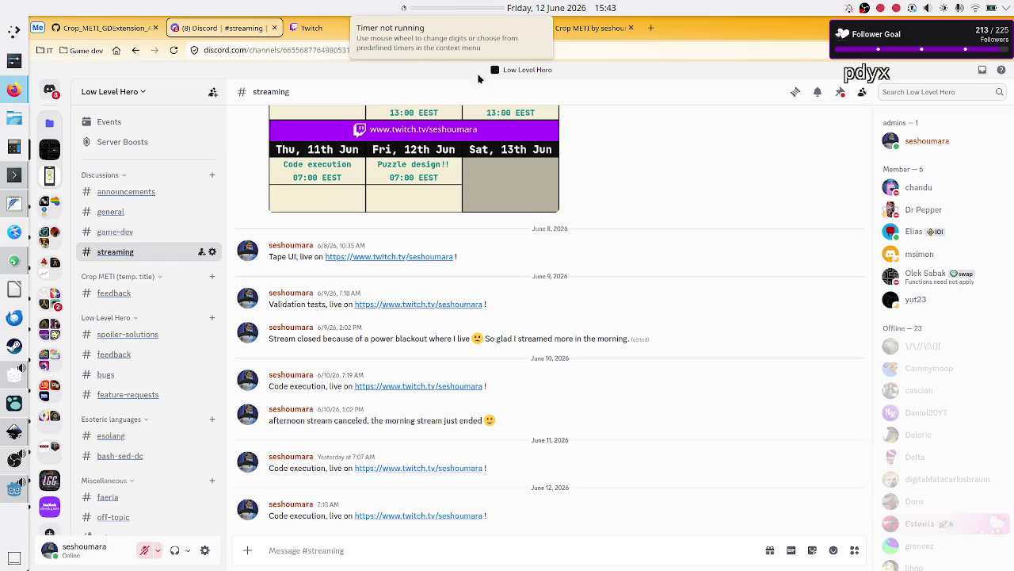
pyautogui.click(652, 27)
# - Load twitch.tv, go to the Stream Manager, and open the Raid Channel dialog
pyautogui.write('tw')
pyautogui.press('Return')
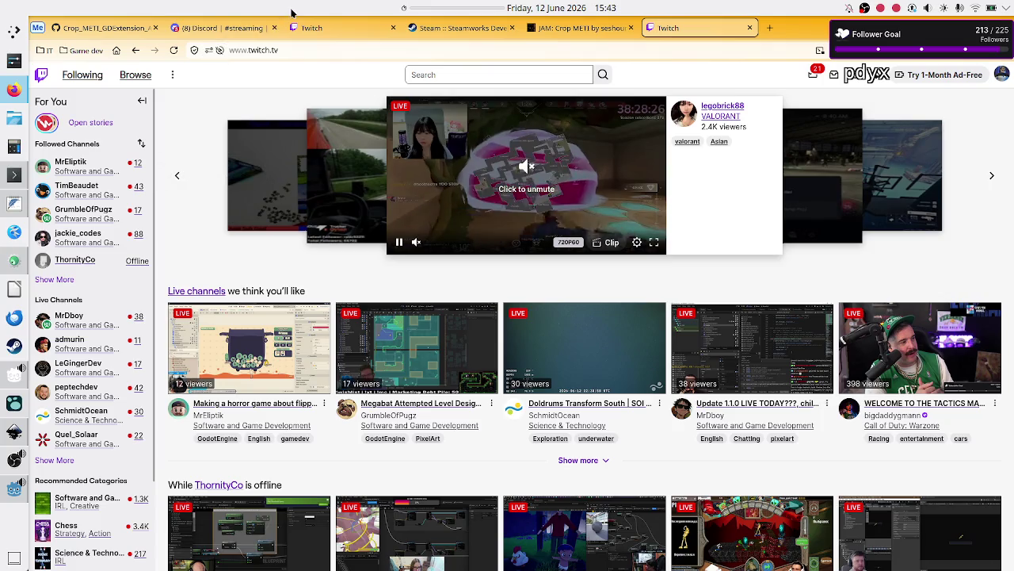
pyautogui.click(342, 32)
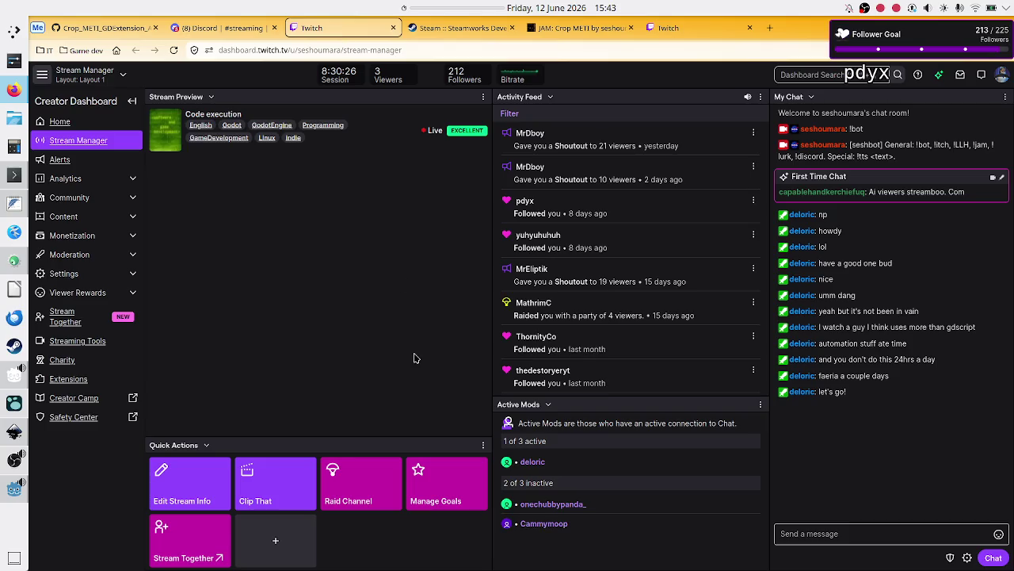
pyautogui.click(354, 492)
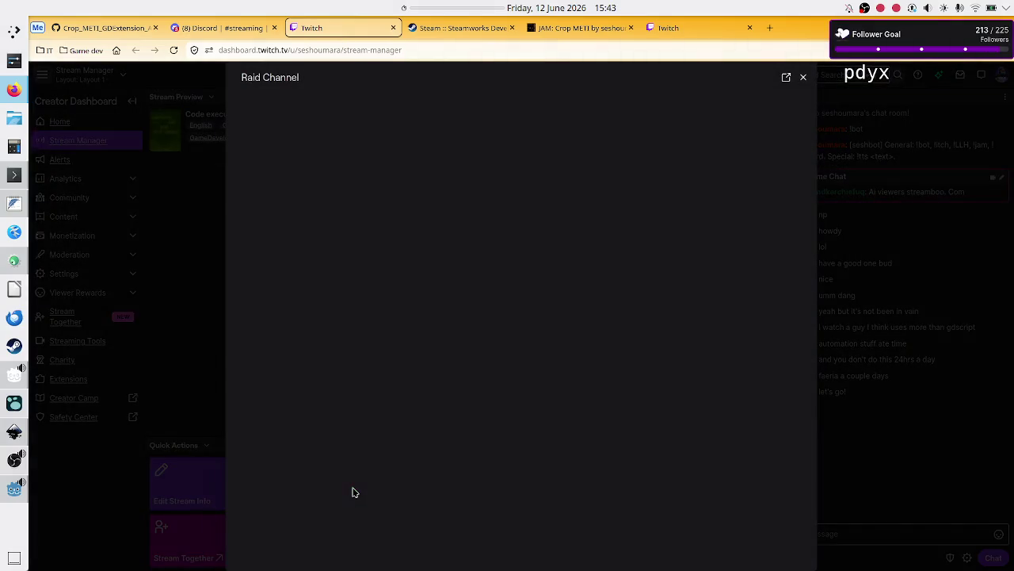